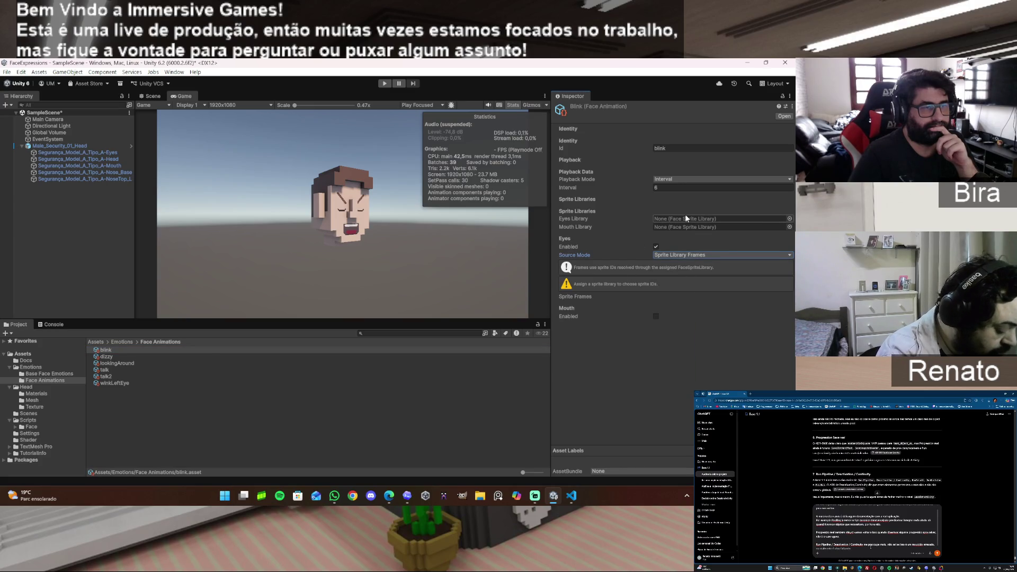
Assign Head_Face_Library as the blink animation's eyes sprite library, then bring VS Code forward
{"action": "left_click", "coordinate": [789, 218]}
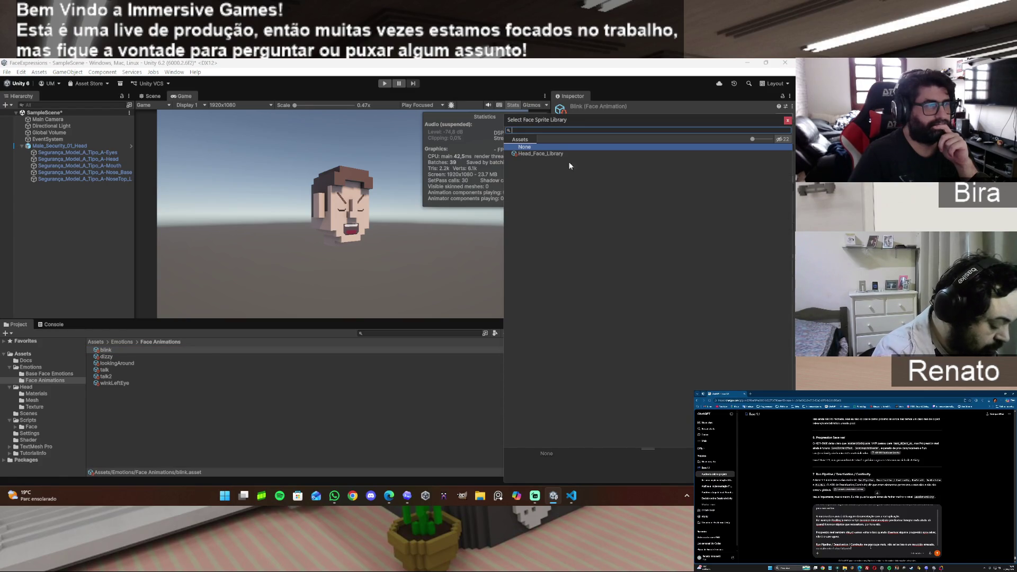
{"action": "double_click", "coordinate": [554, 153]}
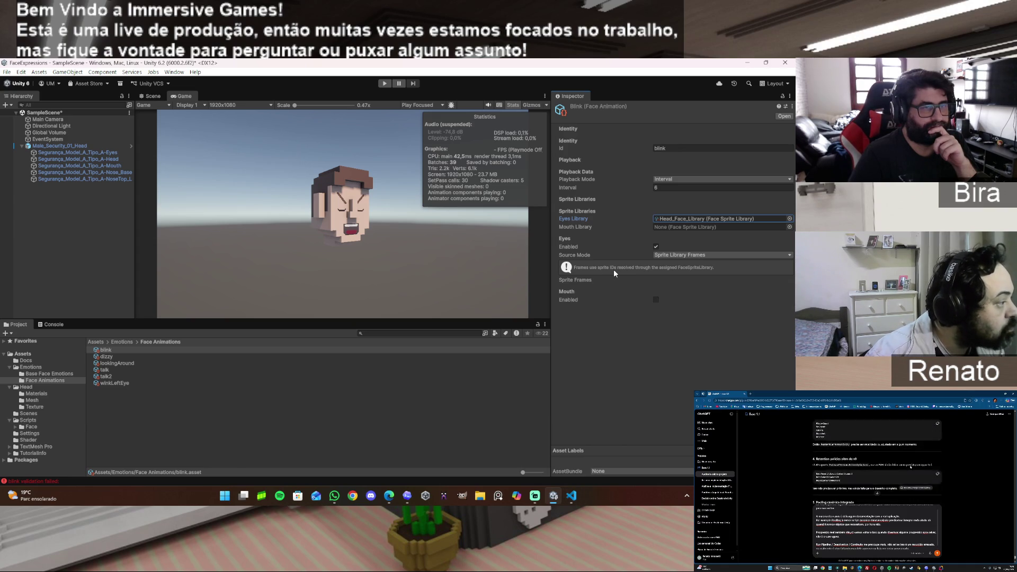
{"action": "left_click", "coordinate": [571, 500]}
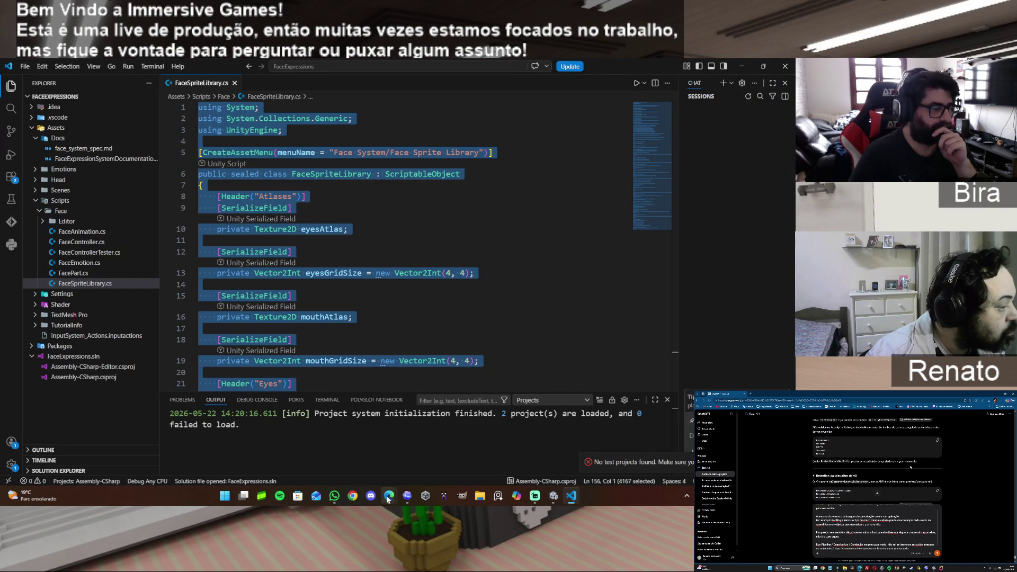
In the Unity Dev Assistant chat, add a Portuguese paragraph requesting a prompt to fix frame registration via the library
{"action": "mouse_move", "coordinate": [390, 499]}
{"action": "left_click", "coordinate": [343, 454]}
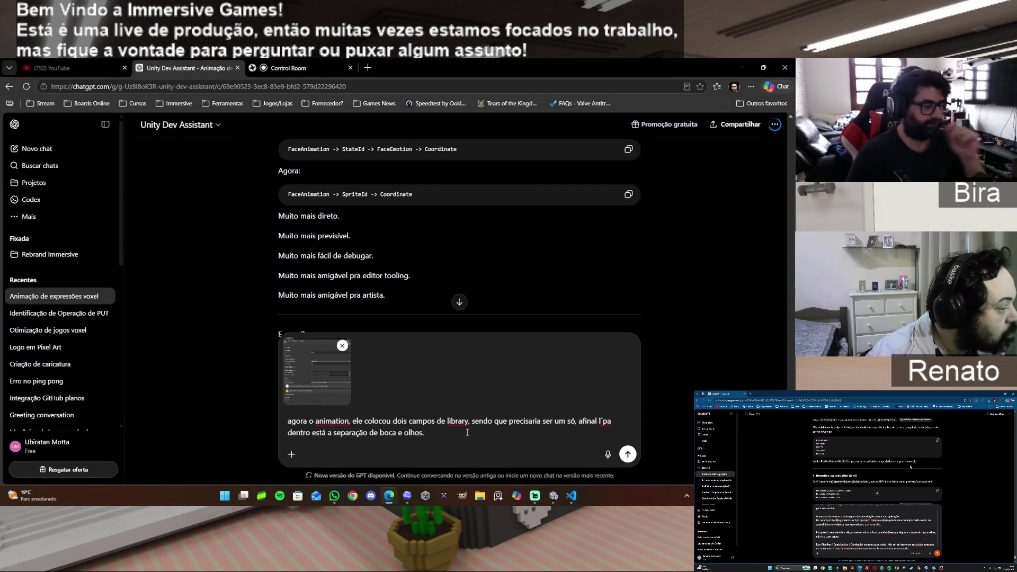
{"action": "key", "text": "shift+Return"}
{"action": "key", "text": "shift+Return"}
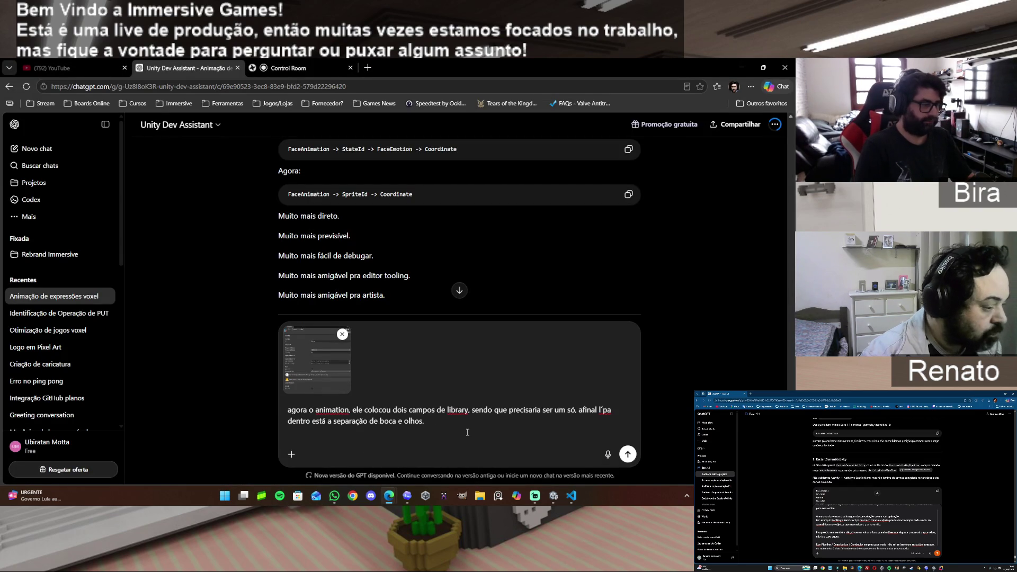
{"action": "type", "text": "de qualq"}
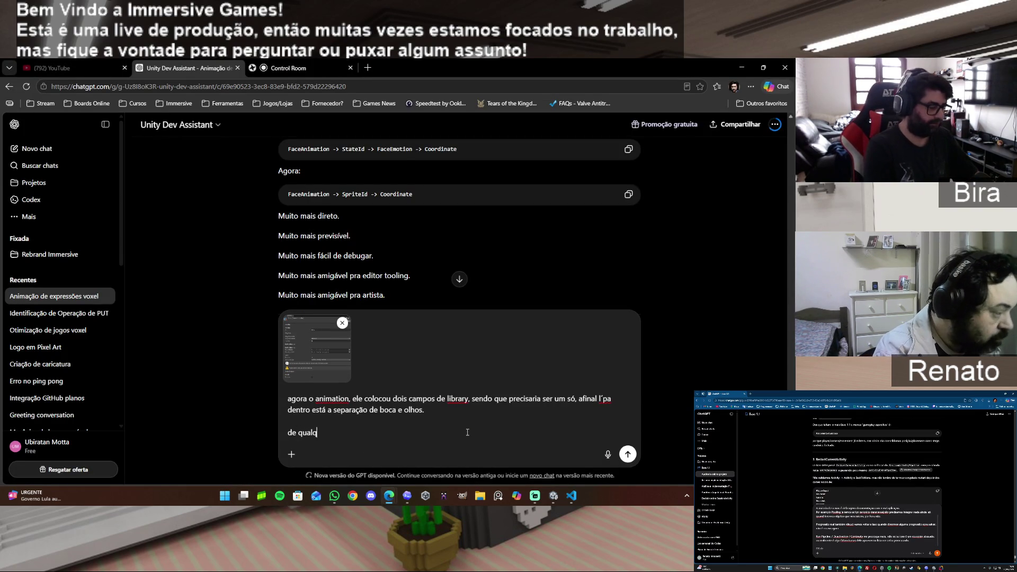
{"action": "type", "text": "uer forma "}
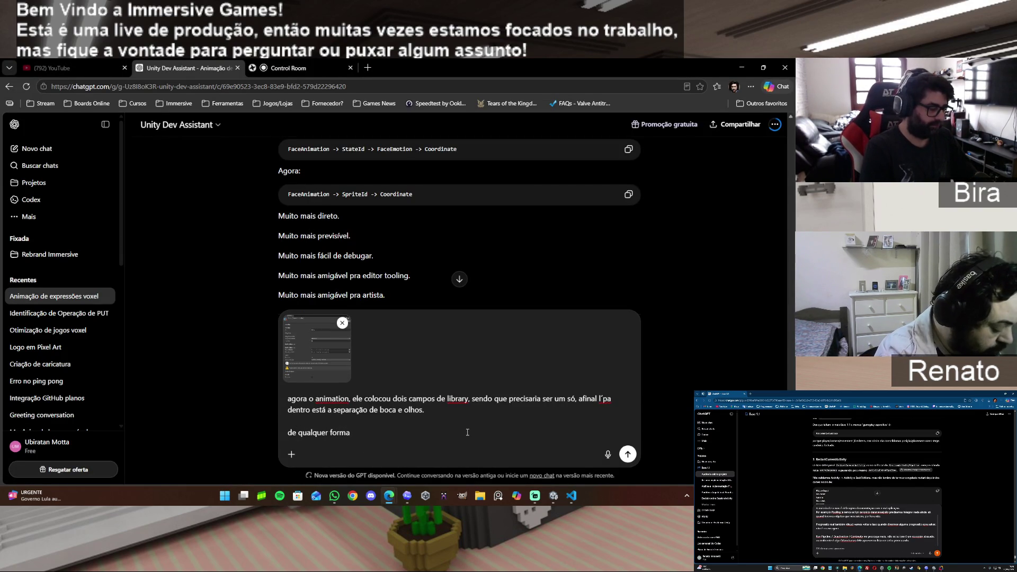
{"action": "type", "text": "ele não deixa eu montar os frames da animação, então pe"}
{"action": "key", "text": "BackSpace"}
{"action": "type", "text": "fa"}
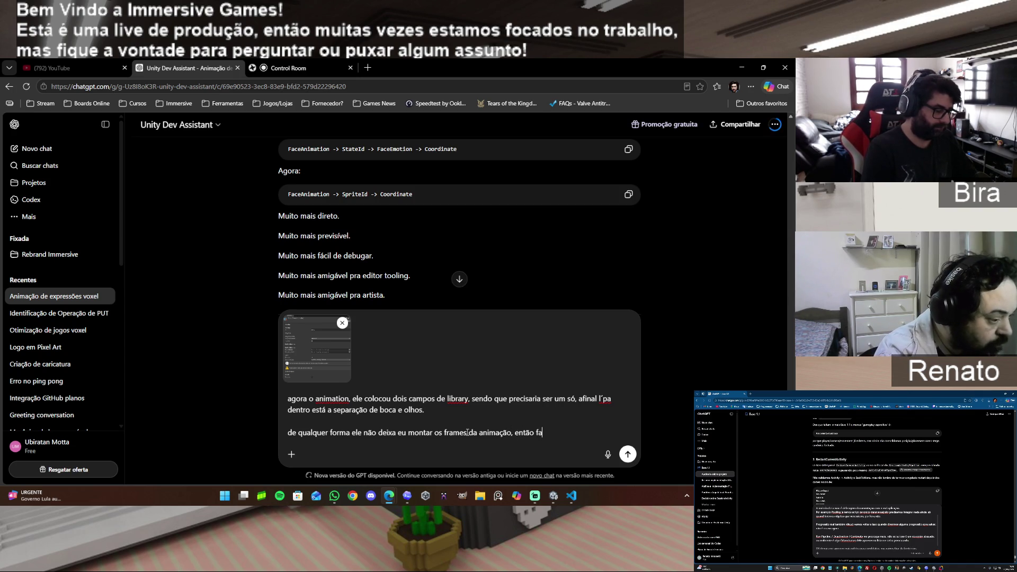
{"action": "type", "text": "ça o prompt"}
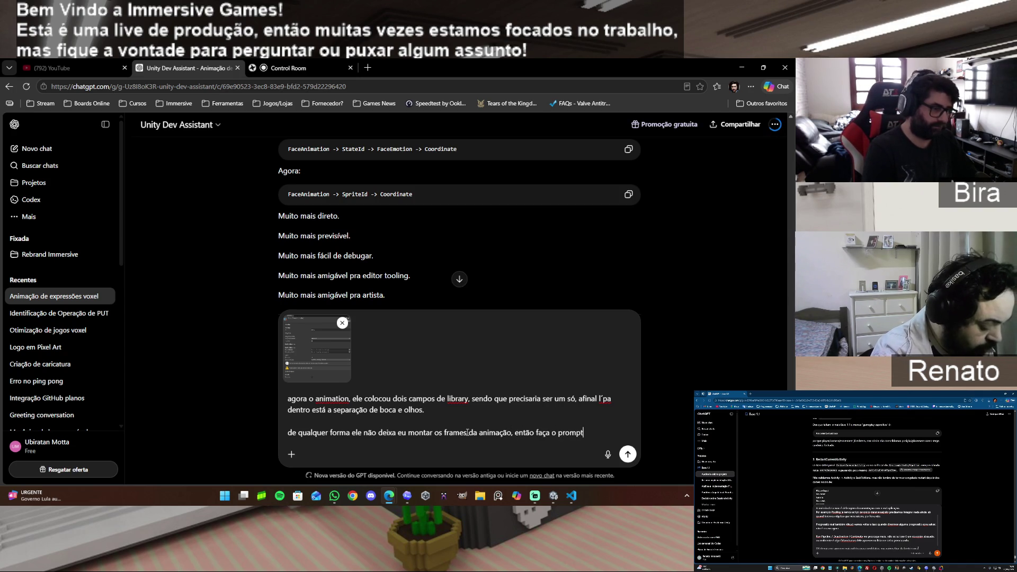
{"action": "type", "text": " para"}
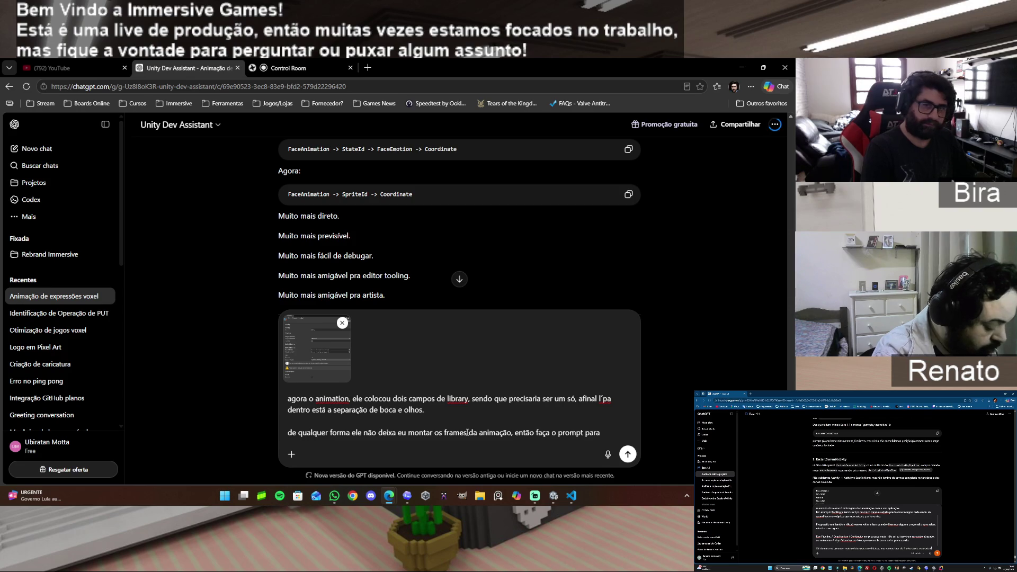
{"action": "type", "text": " ele corri"}
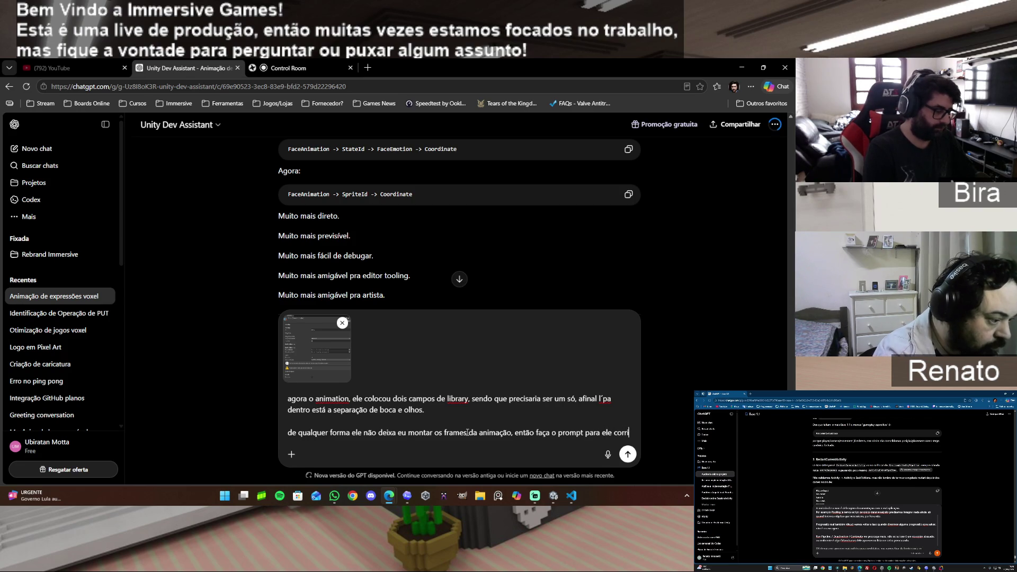
{"action": "type", "text": "gir o que falei e ferifica"}
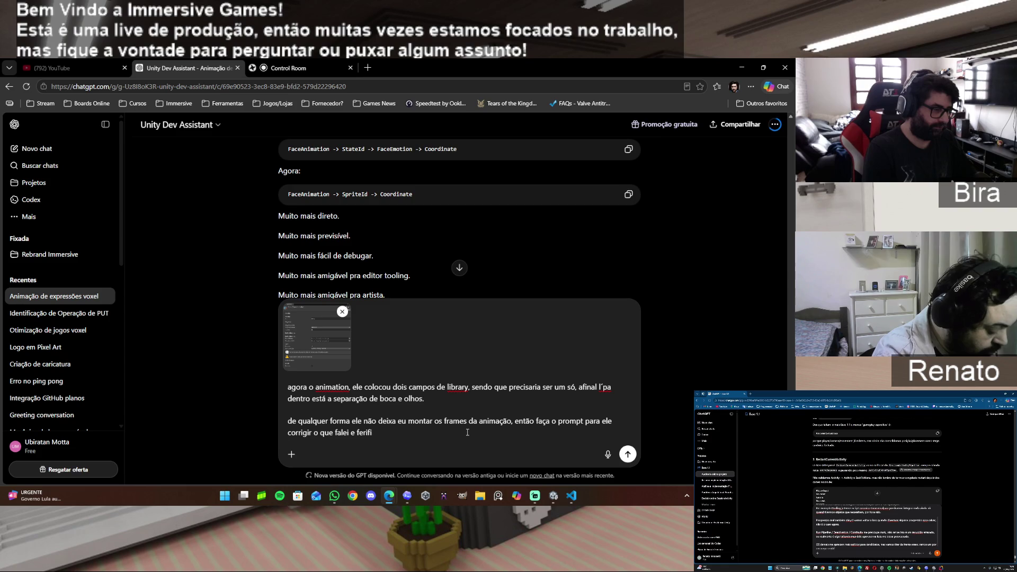
{"action": "key", "text": "BackSpace"}
{"action": "key", "text": "BackSpace"}
{"action": "key", "text": "BackSpace"}
{"action": "type", "text": "verificar "}
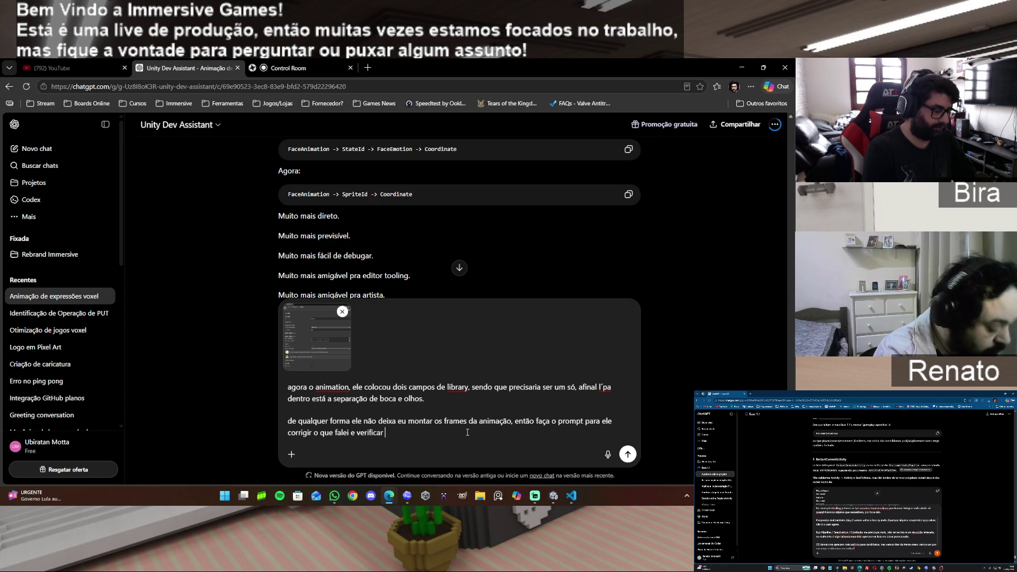
{"action": "type", "text": " fazer funcionar novamente ocadastr"}
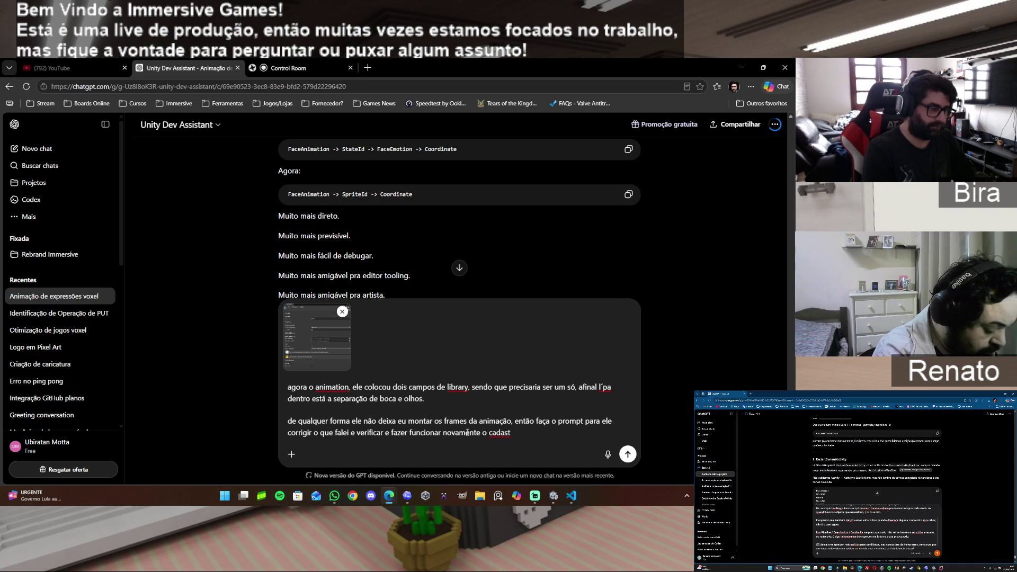
{"action": "type", "text": "ro dos frames."}
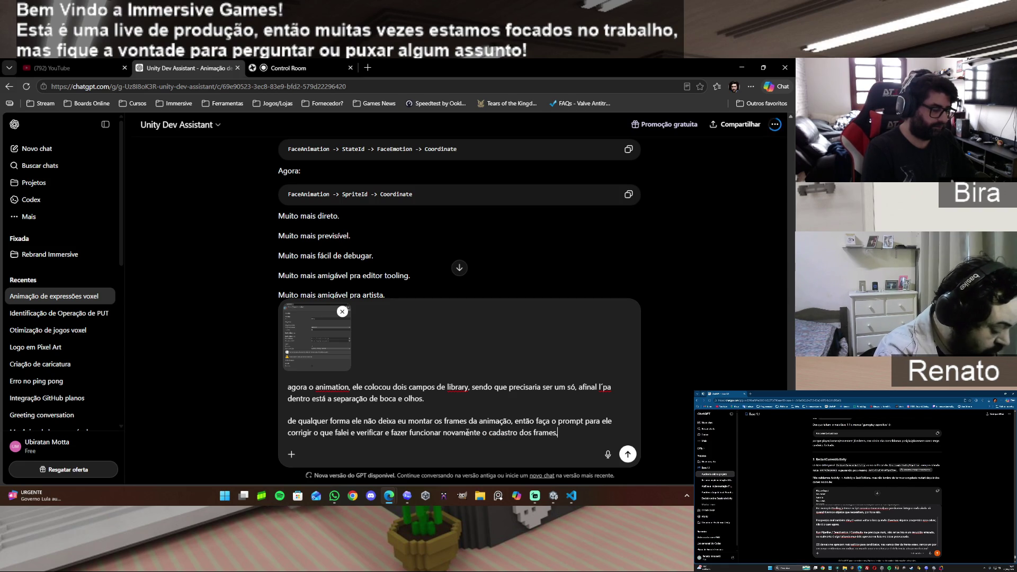
{"action": "type", "text": "gora"}
{"action": "type", "text": " com"}
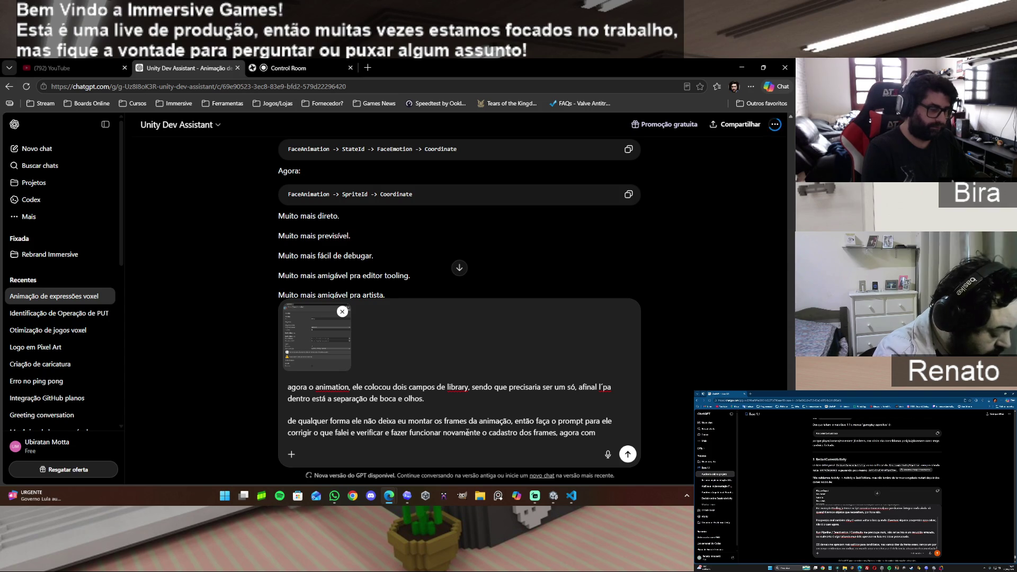
{"action": "type", "text": " a"}
{"action": "type", "text": "library"}
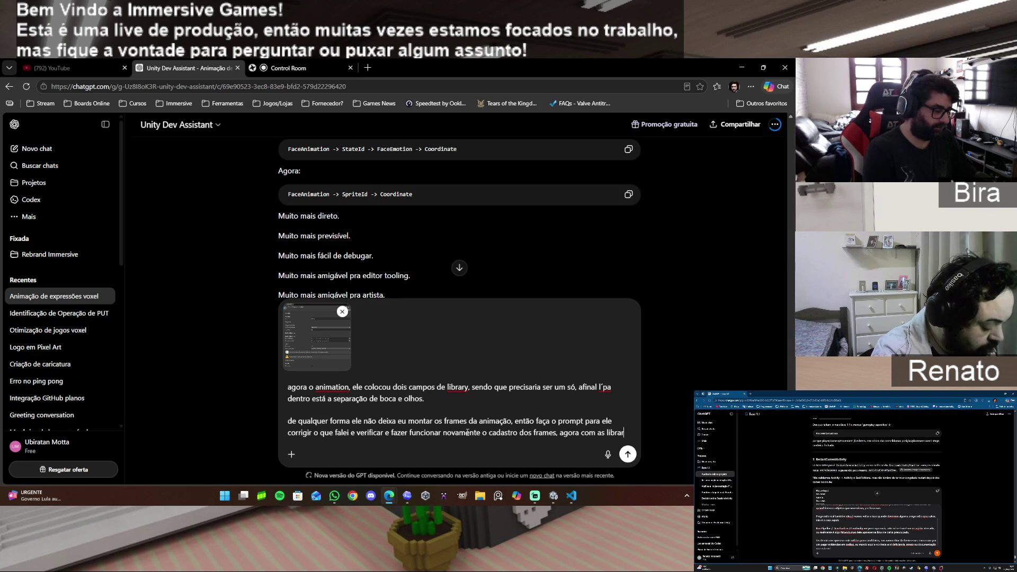
Finish the request, noting the eye/mouth track library filtering and no frame-source choice, and send it
{"action": "key", "text": "BackSpace"}
{"action": "key", "text": "BackSpace"}
{"action": "key", "text": "BackSpace"}
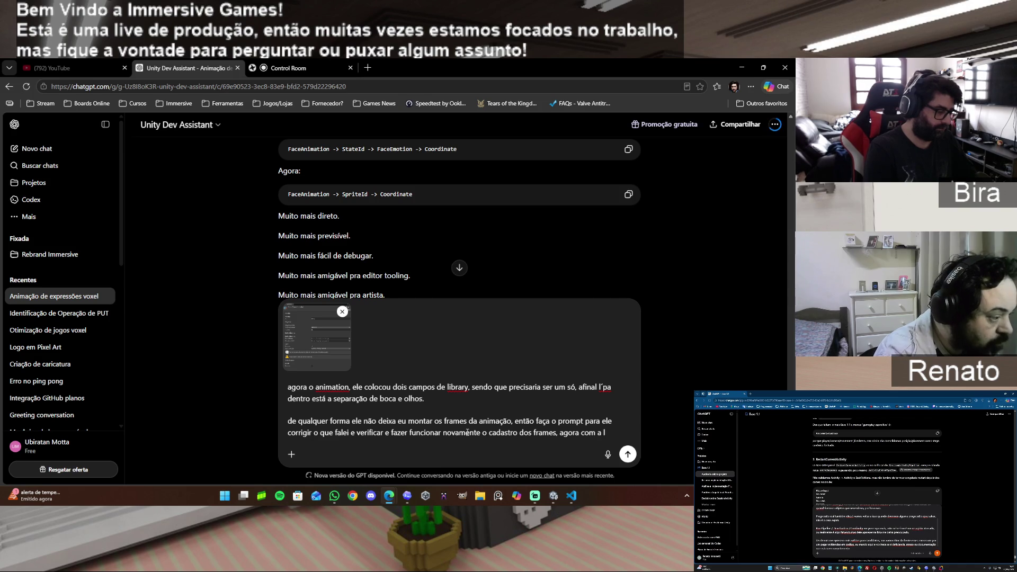
{"action": "type", "text": "ibrary. "}
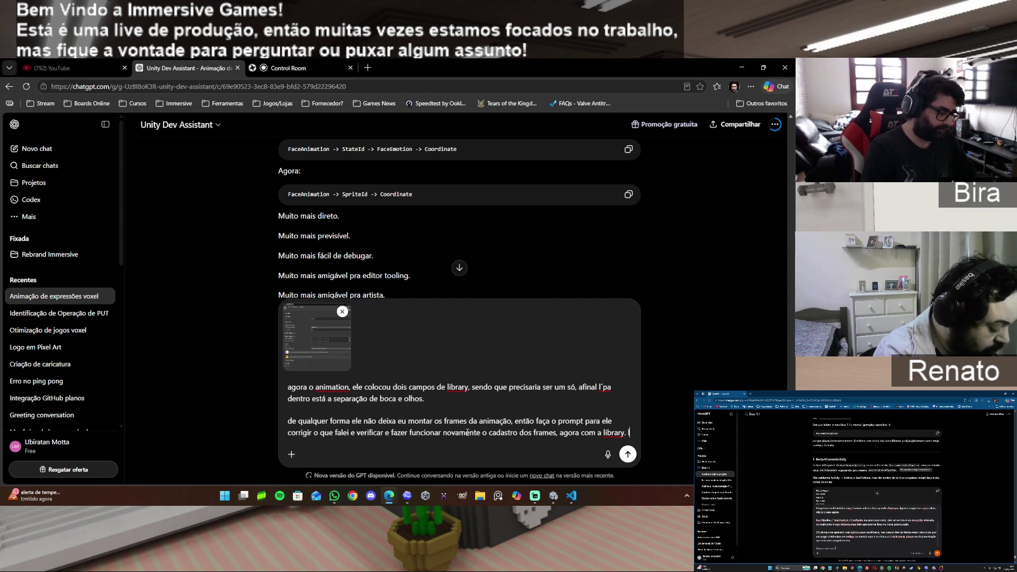
{"action": "type", "text": "lembrando que "}
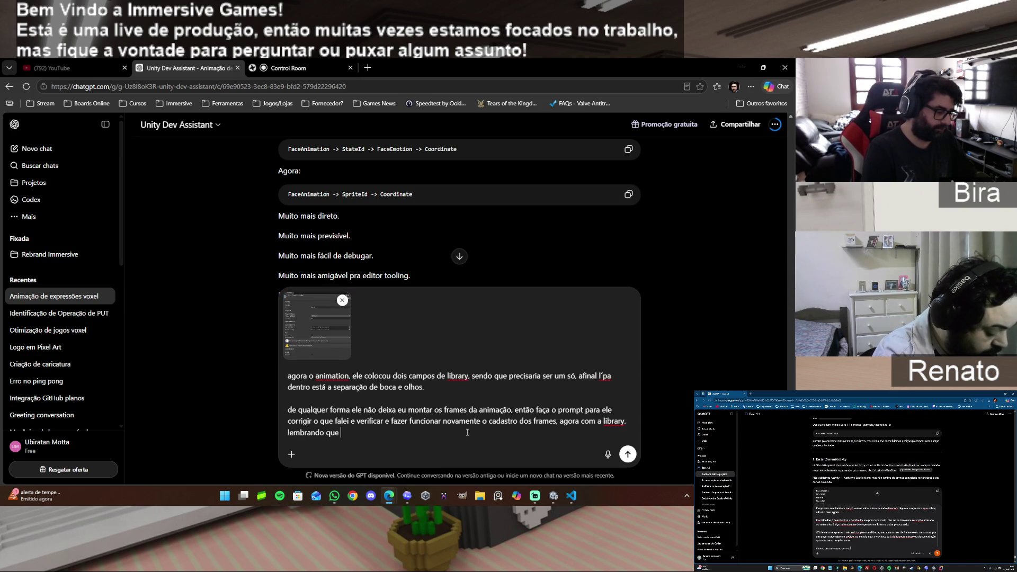
{"action": "type", "text": "n"}
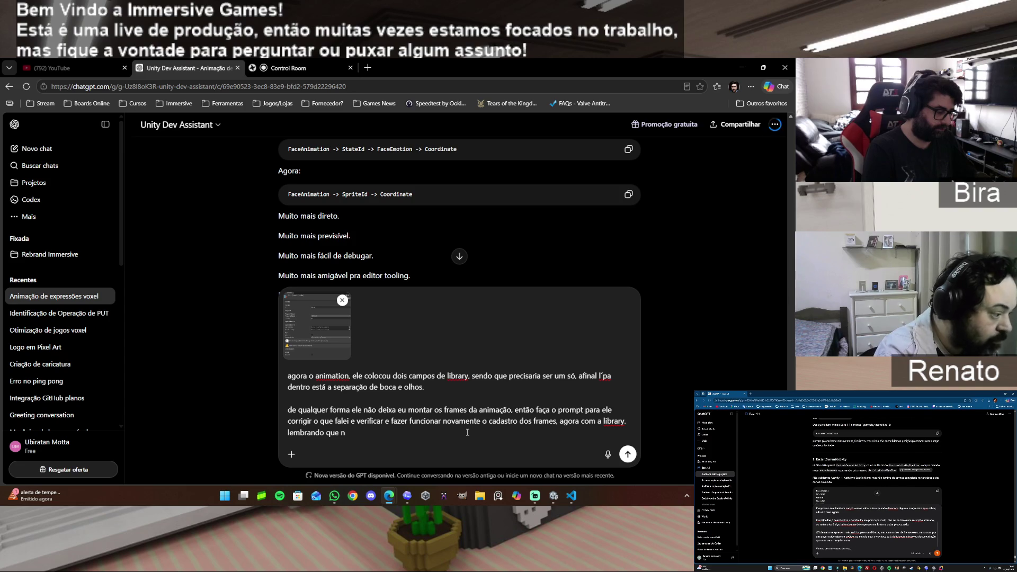
{"action": "type", "text": "o tra"}
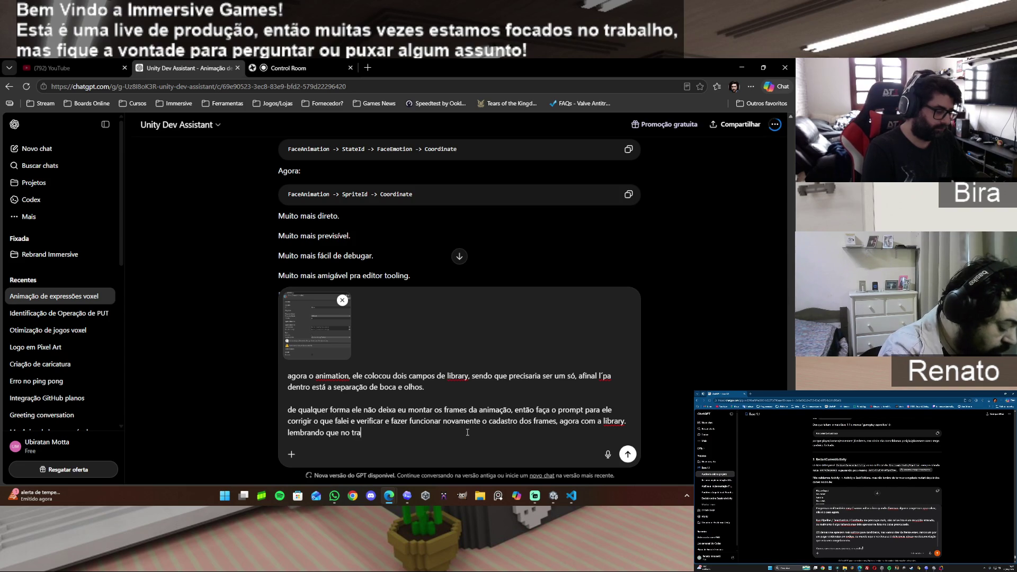
{"action": "type", "text": "ck de"}
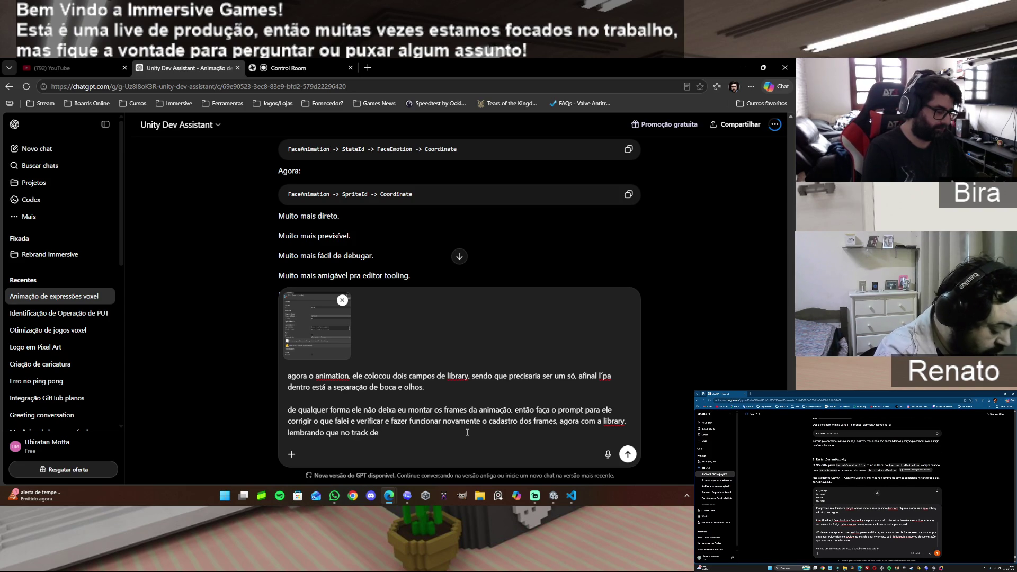
{"action": "type", "text": " olho ele "}
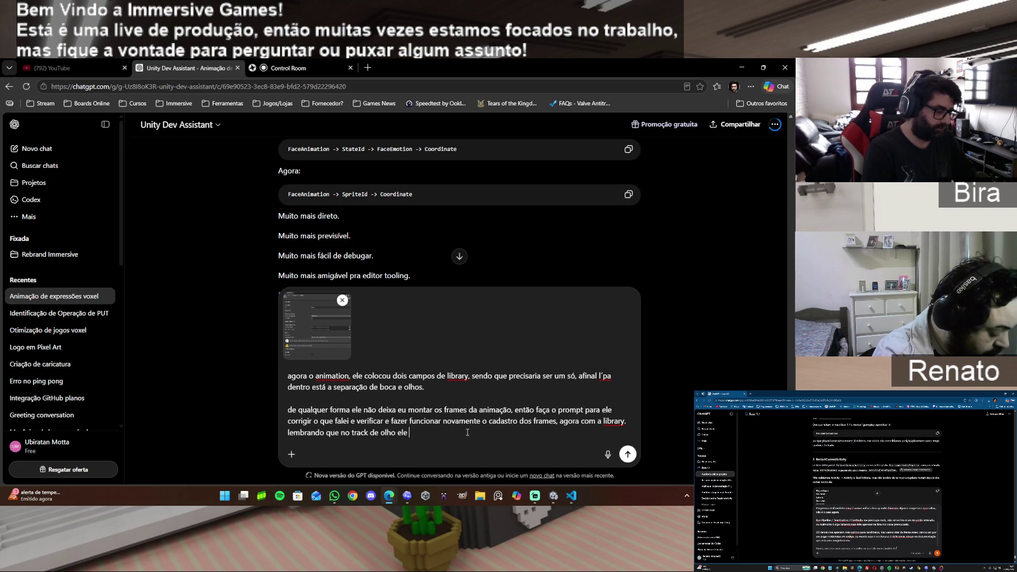
{"action": "type", "text": "filtra a"}
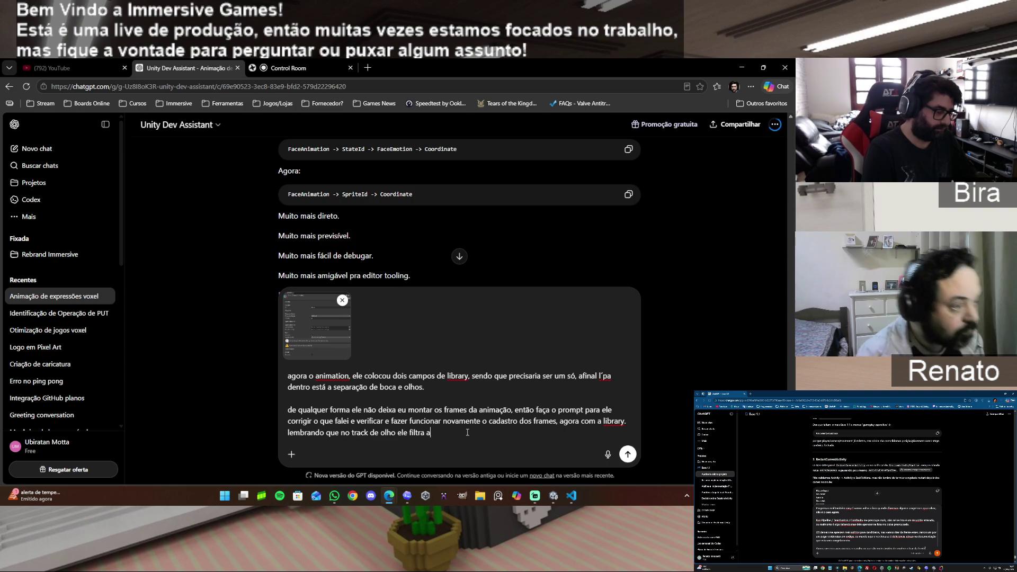
{"action": "type", "text": " library de "}
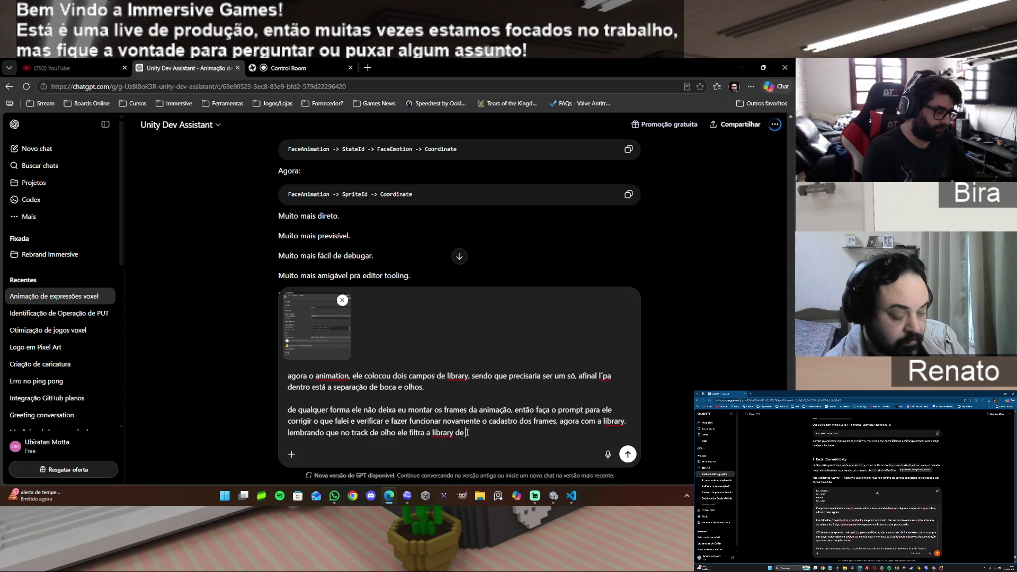
{"action": "type", "text": "olhos e da "}
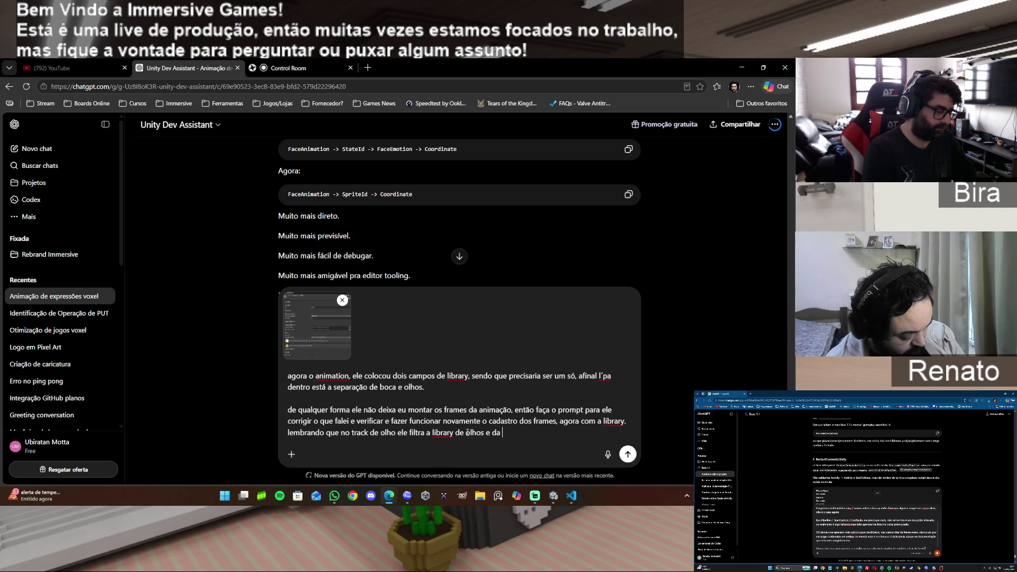
{"action": "type", "text": "boca a boca."}
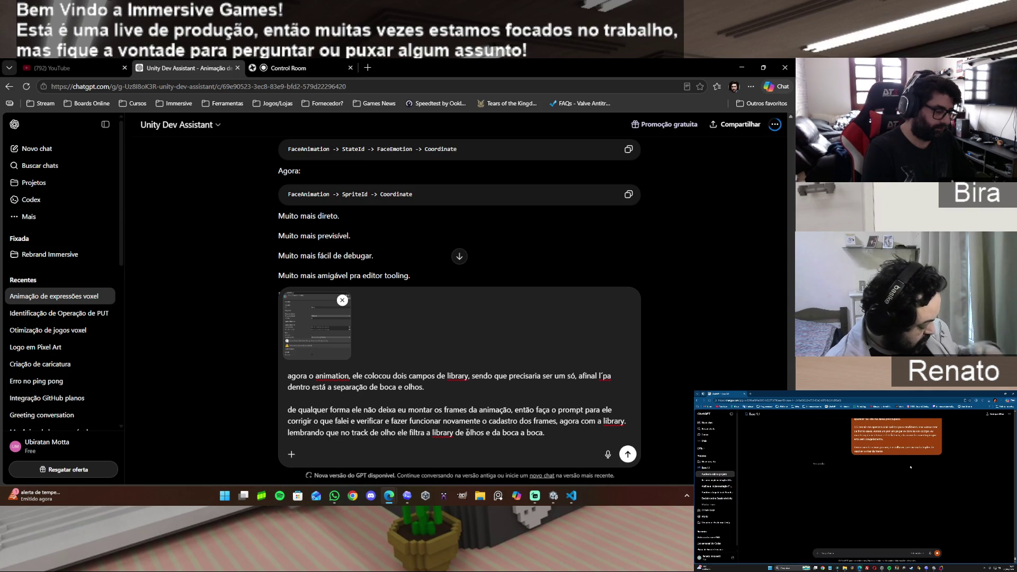
{"action": "type", "text": " e n"}
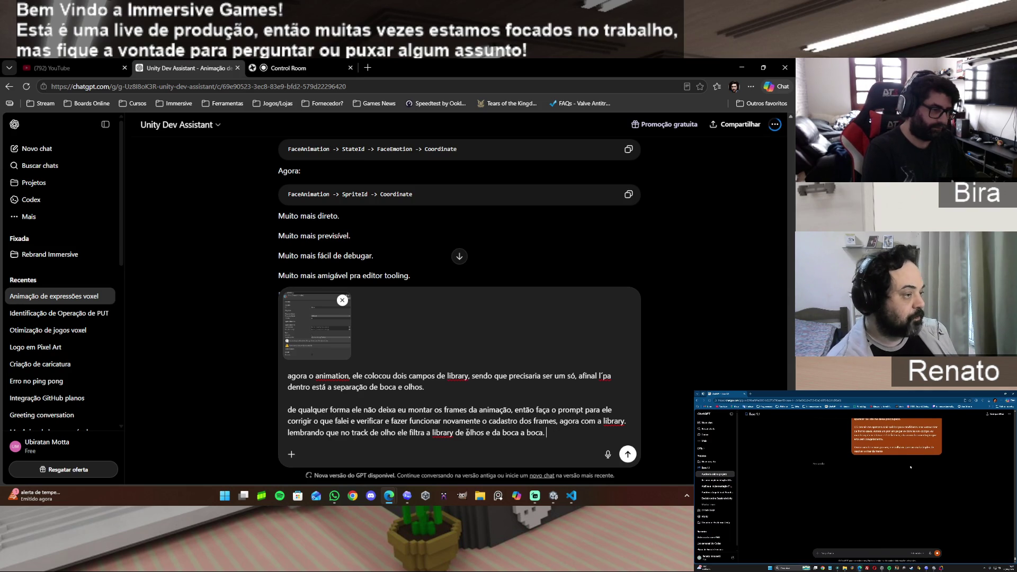
{"action": "key", "text": "shift+Return"}
{"action": "key", "text": "shift+Return"}
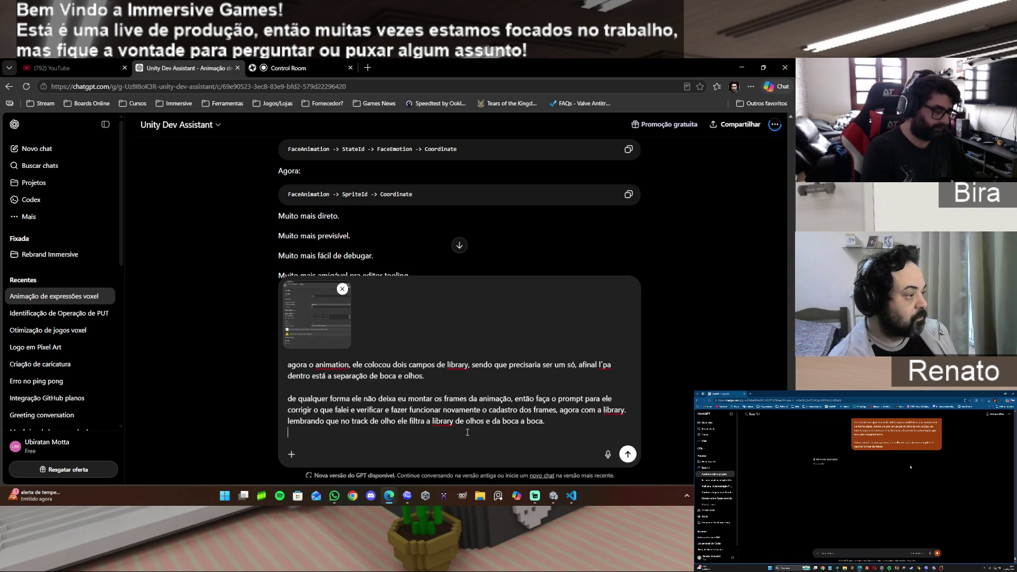
{"action": "type", "text": "tbm nã"}
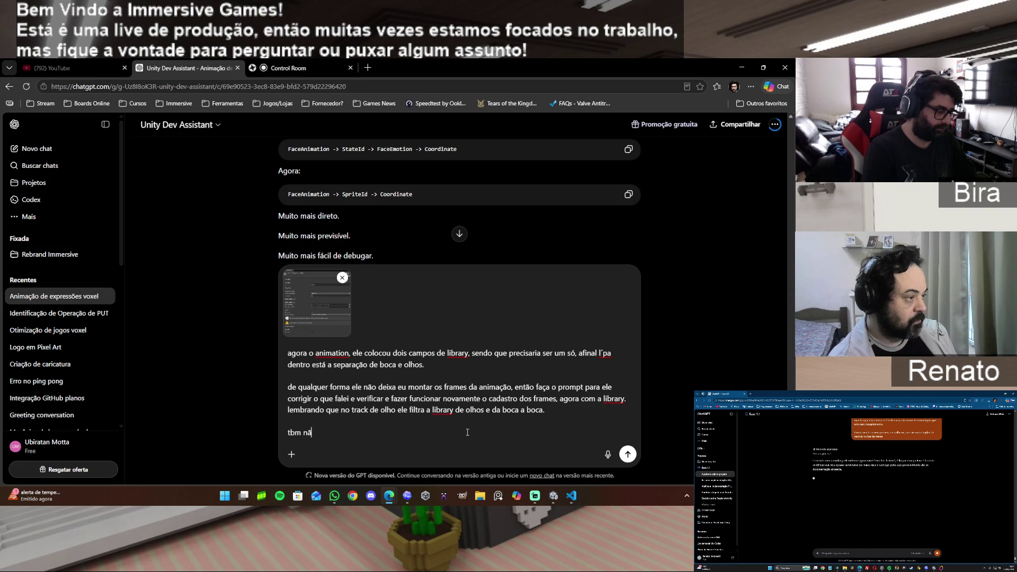
{"action": "type", "text": "o precisa mais "}
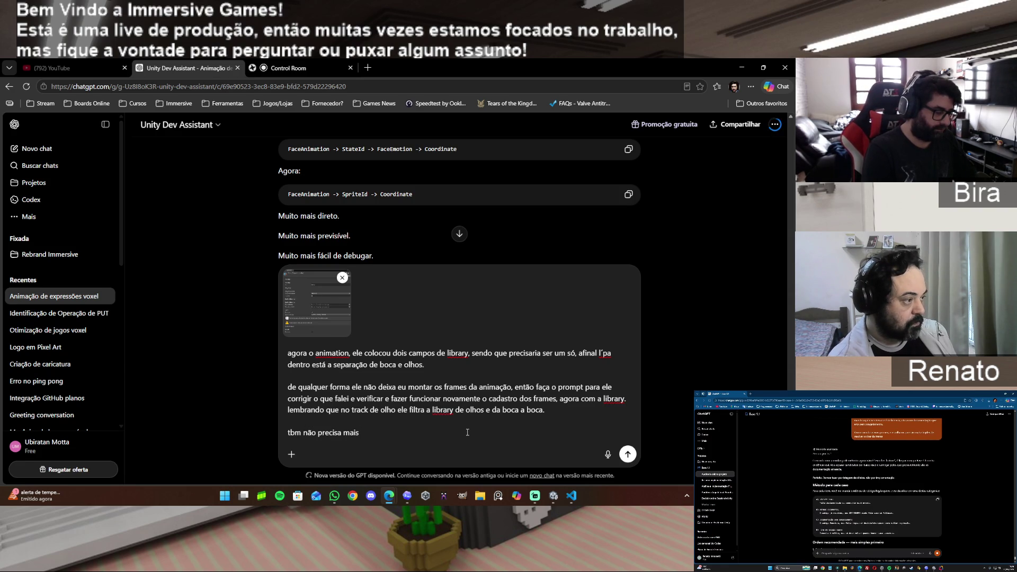
{"action": "type", "text": "escolher "}
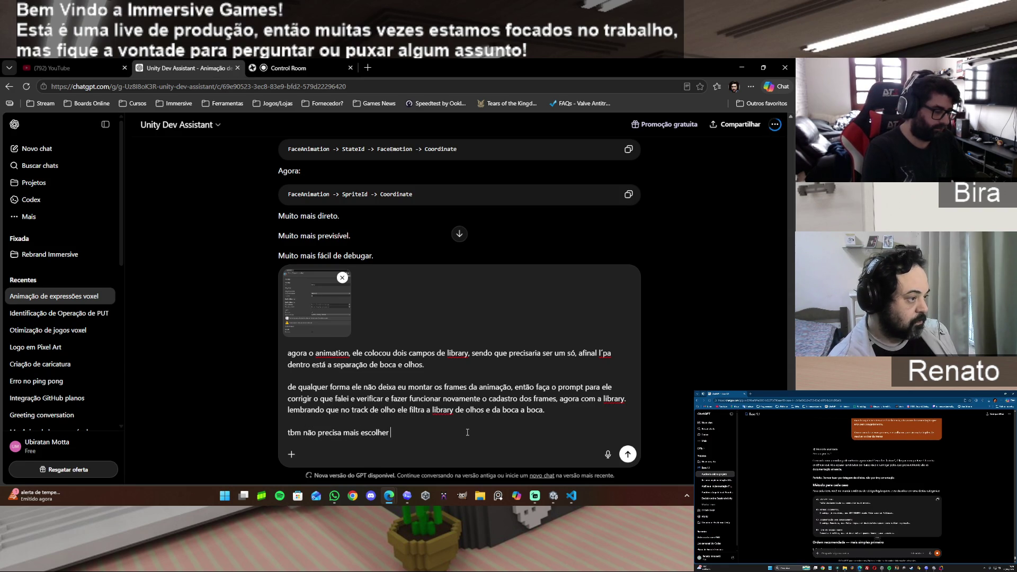
{"action": "type", "text": "a fonte d"}
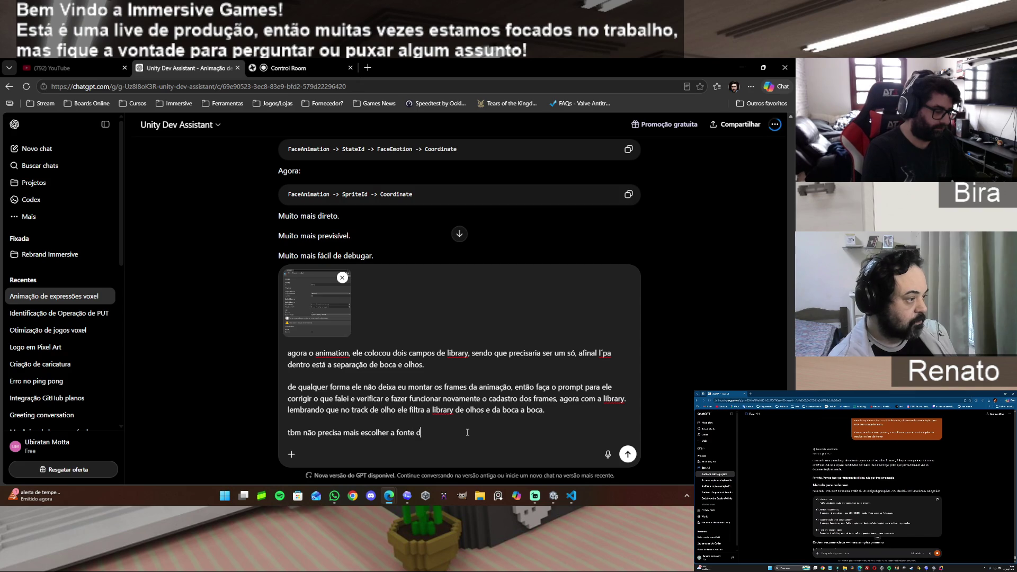
{"action": "type", "text": "os frames já"}
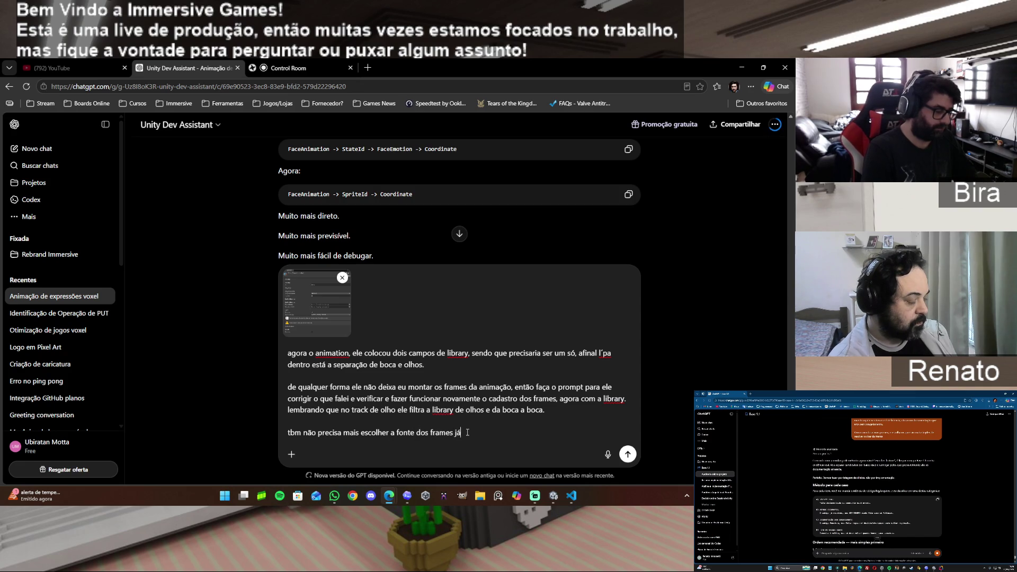
{"action": "type", "text": " que eles sempre "}
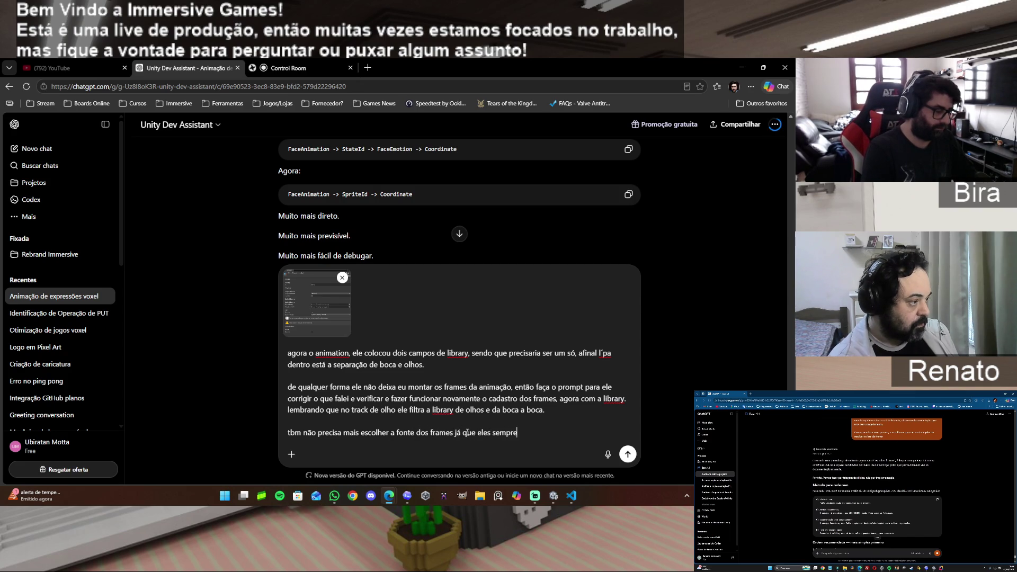
{"action": "type", "text": "vão vir"}
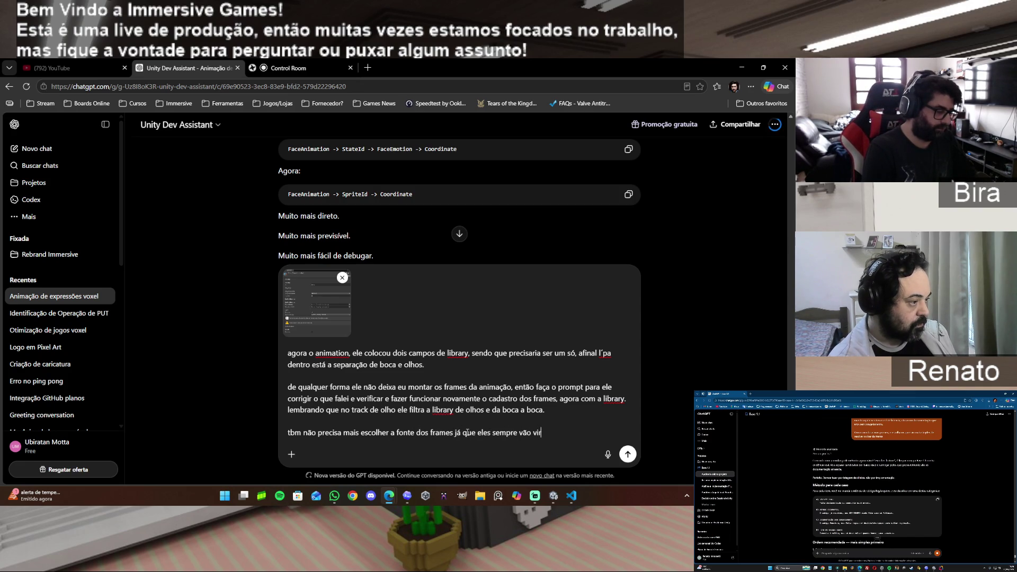
{"action": "type", "text": " da library."}
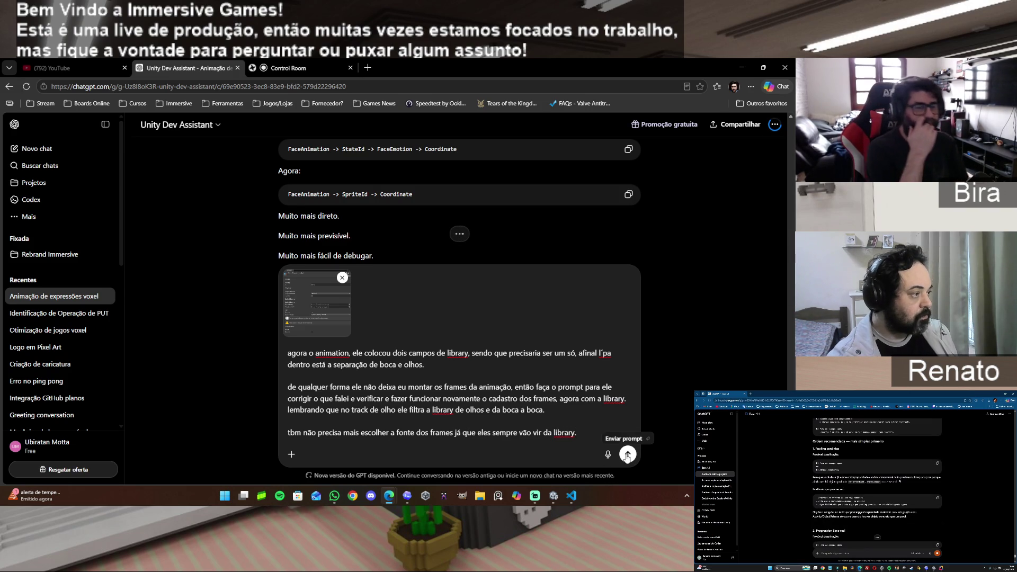
{"action": "left_click", "coordinate": [627, 454]}
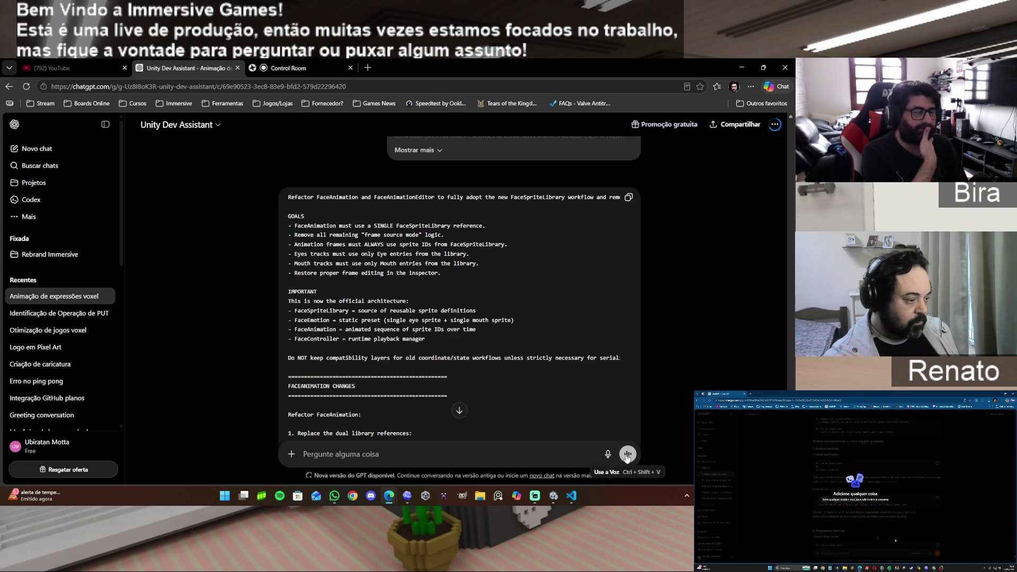
Copy ChatGPT's FaceAnimation refactor prompt from the end of the reply and switch to Codex
{"action": "scroll", "coordinate": [696, 323], "scroll_direction": "down", "scroll_amount": 10}
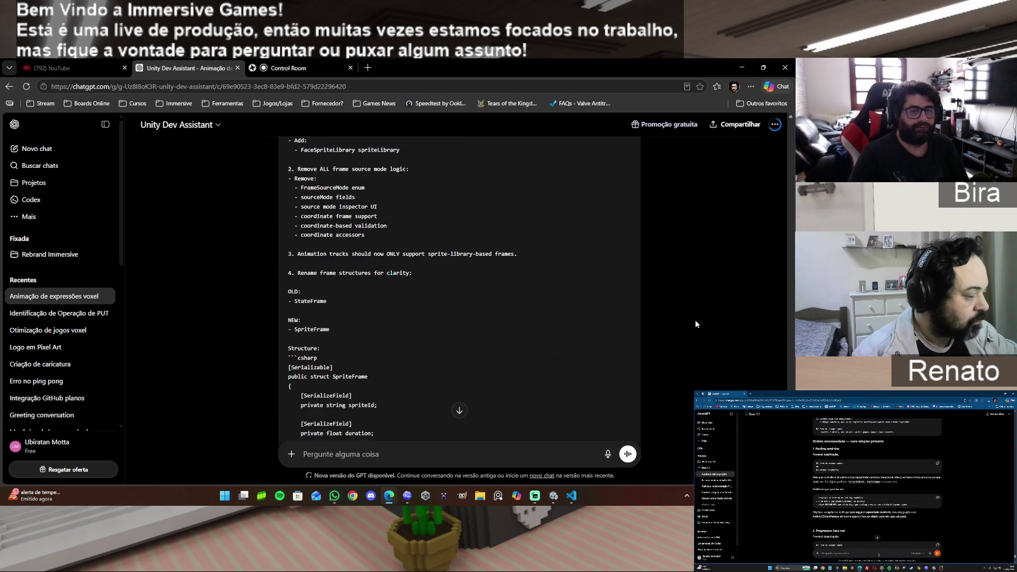
{"action": "scroll", "coordinate": [695, 319], "scroll_direction": "down", "scroll_amount": 15}
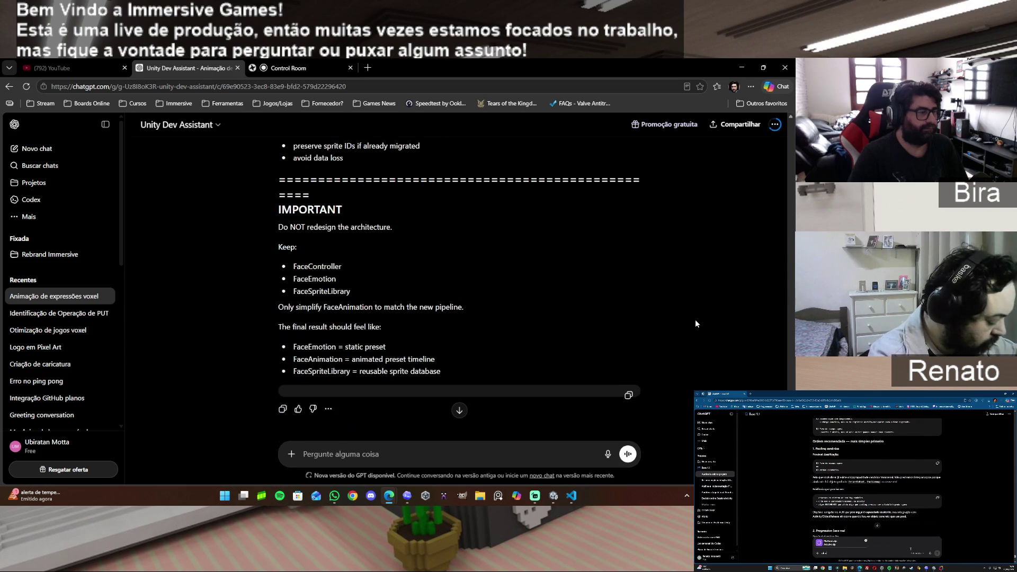
{"action": "left_click", "coordinate": [282, 405]}
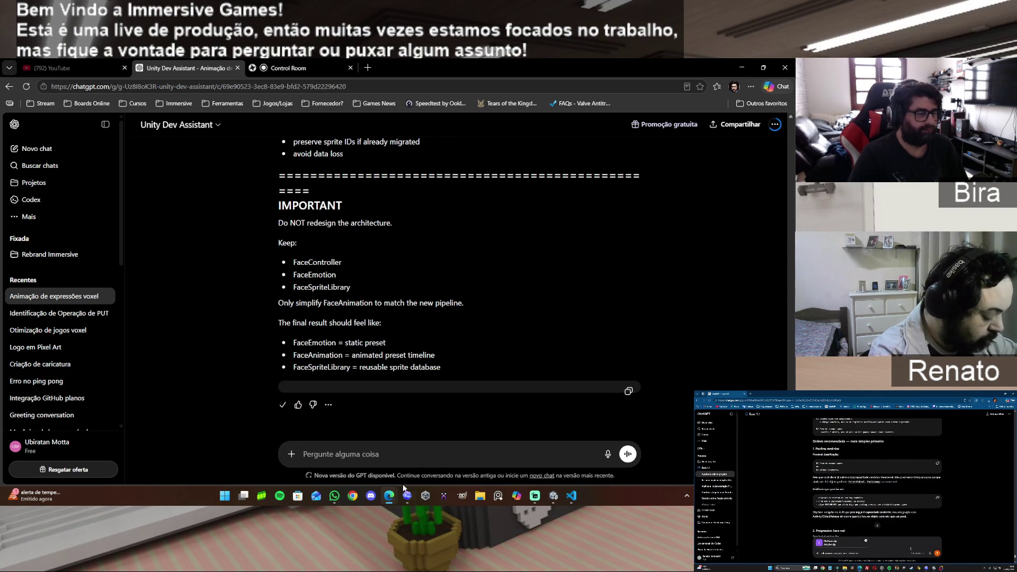
{"action": "left_click", "coordinate": [406, 495]}
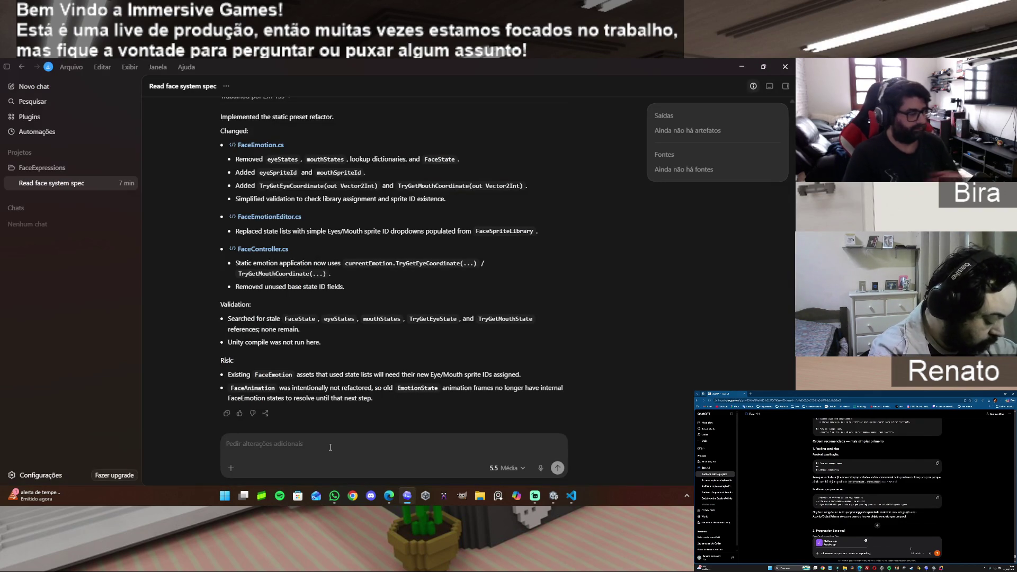
Paste the FaceAnimation refactor prompt into Codex and send it to the agent
{"action": "key", "text": "ctrl+v"}
{"action": "key", "text": "Return"}
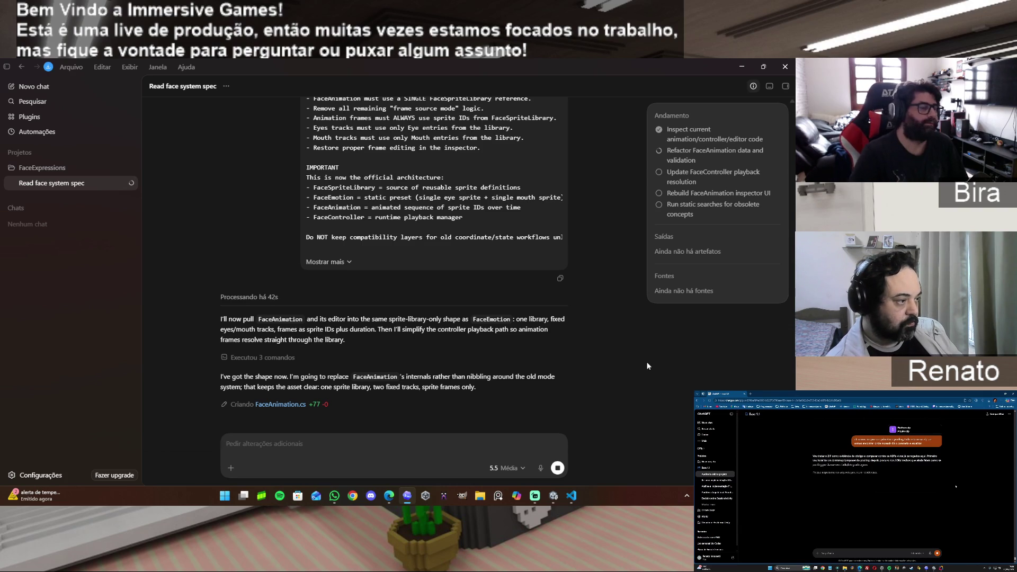
Expand and collapse the sent prompt, then wait while Codex edits FaceAnimation, FaceController and FaceAnimationEditor
{"action": "left_click", "coordinate": [328, 260]}
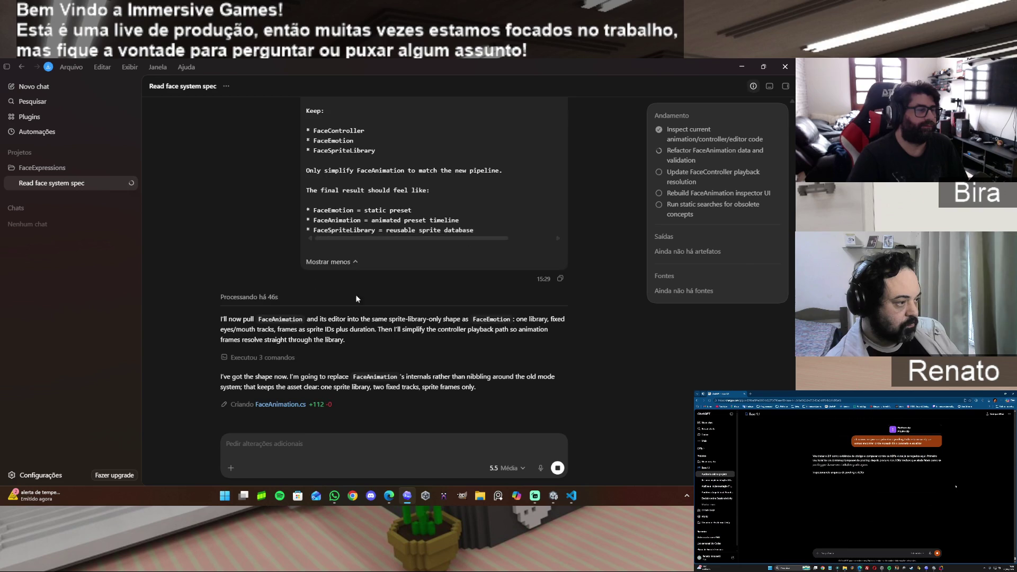
{"action": "left_click", "coordinate": [334, 262]}
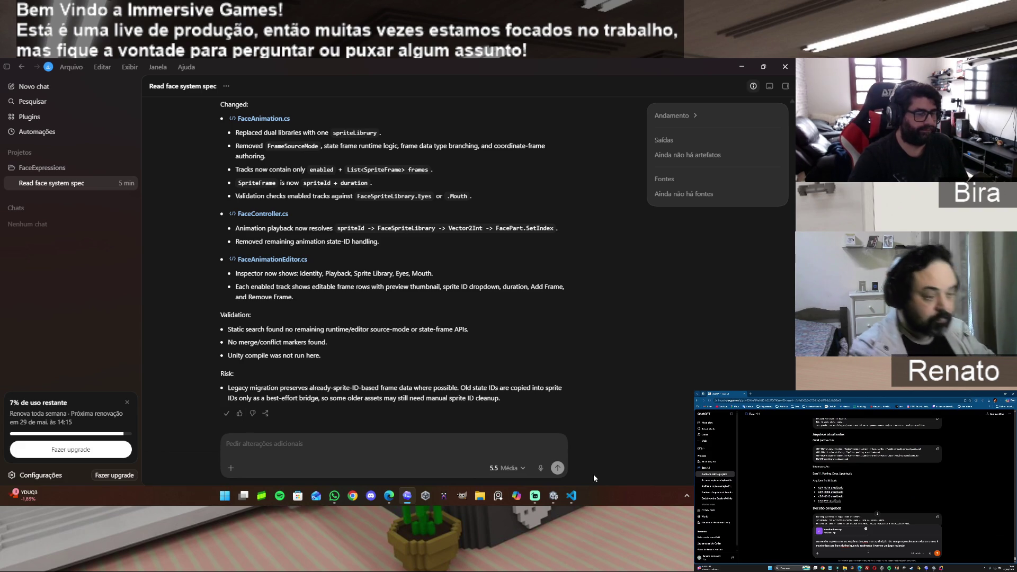
{"action": "mouse_move", "coordinate": [571, 500]}
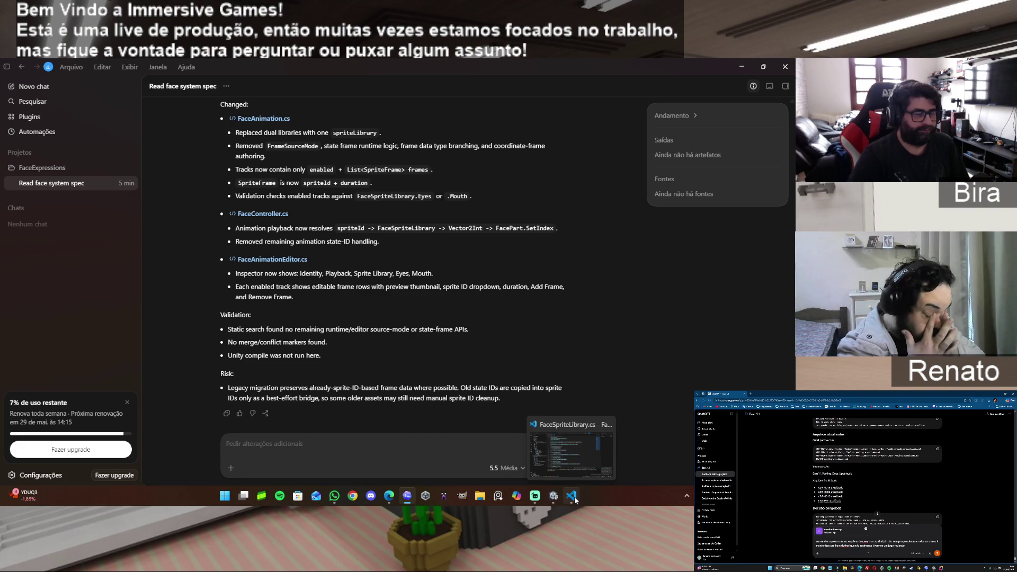
Return to Unity and view the script compile errors in the console
{"action": "left_click", "coordinate": [554, 496]}
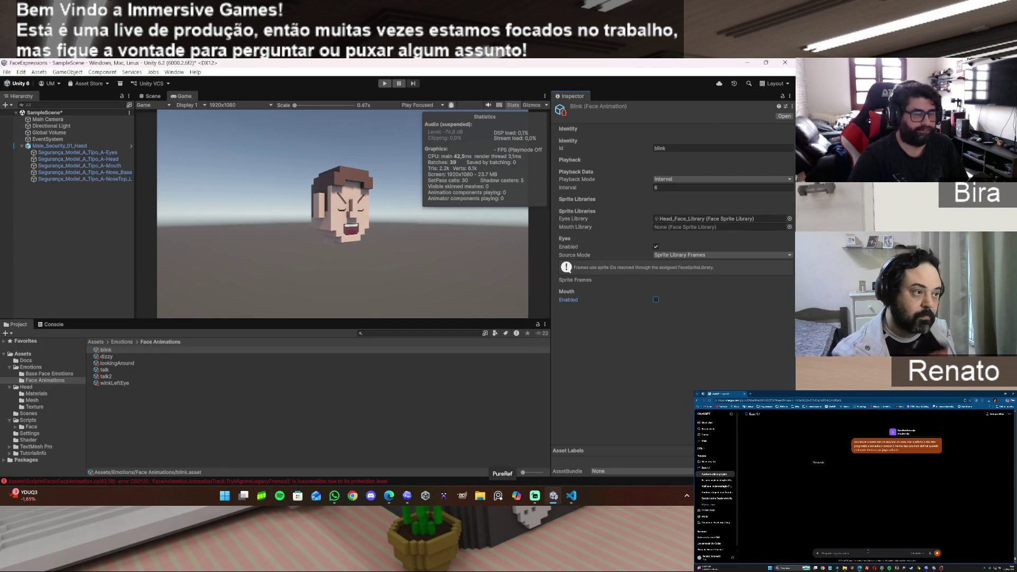
{"action": "key", "text": "super+n"}
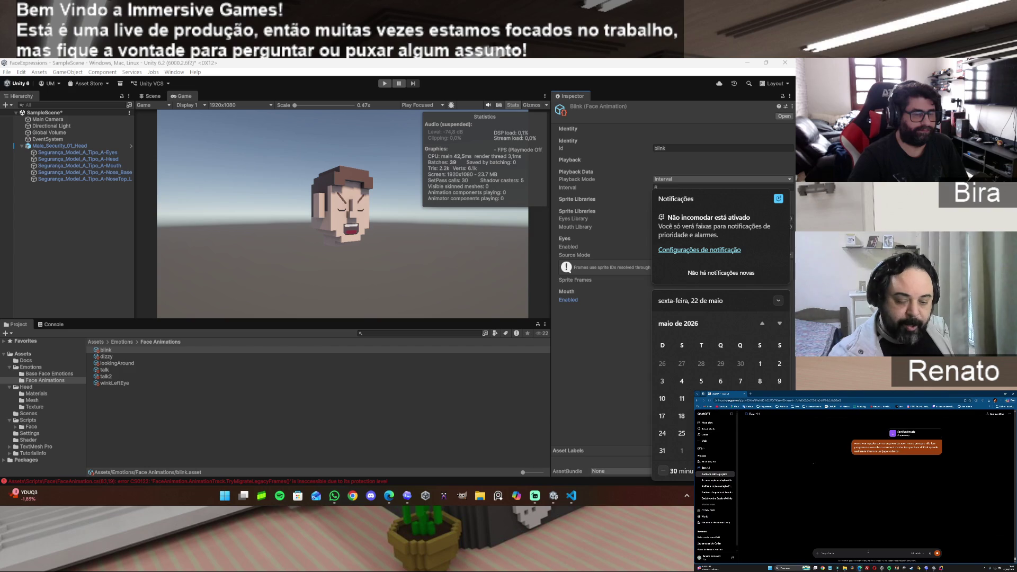
{"action": "key", "text": "Escape"}
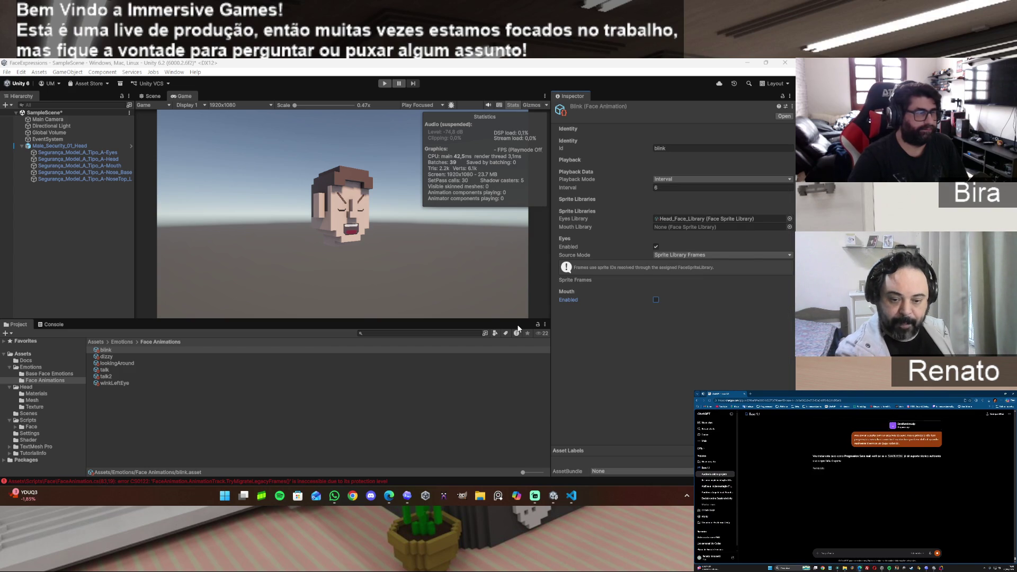
{"action": "left_click", "coordinate": [60, 324]}
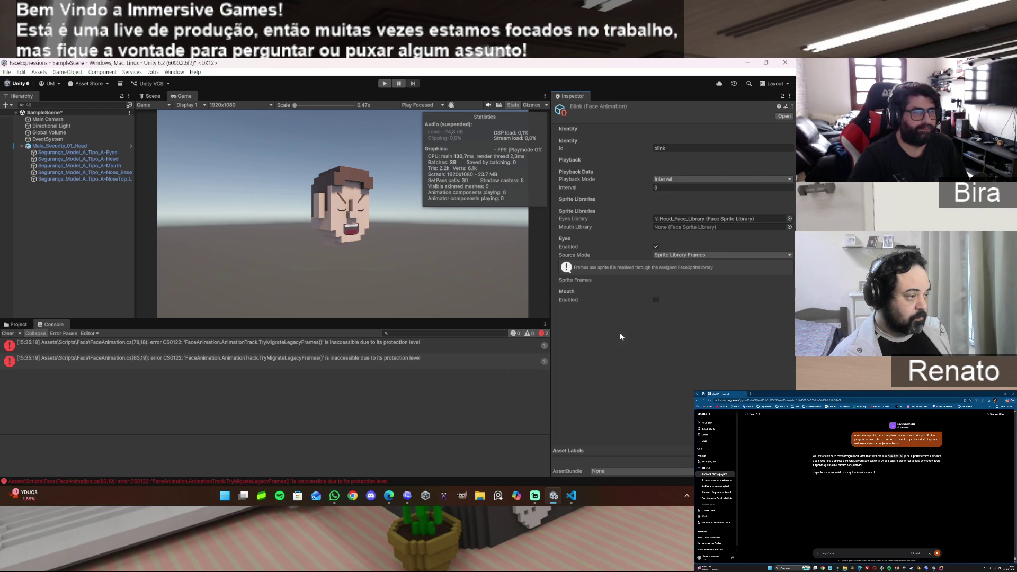
Inspect the dizzy and blink face animations in the Project's Face Animations, then minimize Unity
{"action": "left_click", "coordinate": [18, 324]}
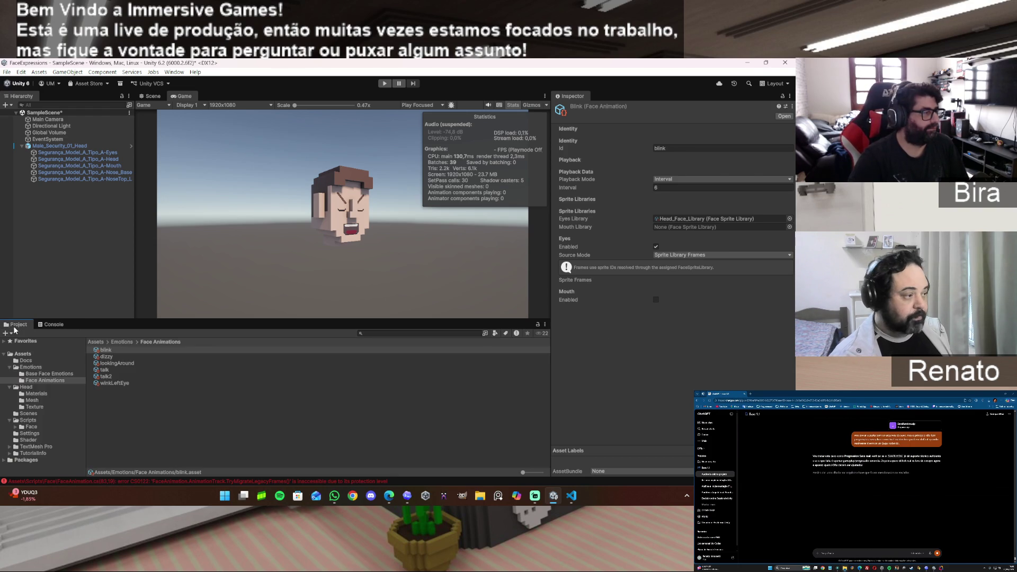
{"action": "left_click", "coordinate": [108, 356]}
{"action": "left_click", "coordinate": [106, 350]}
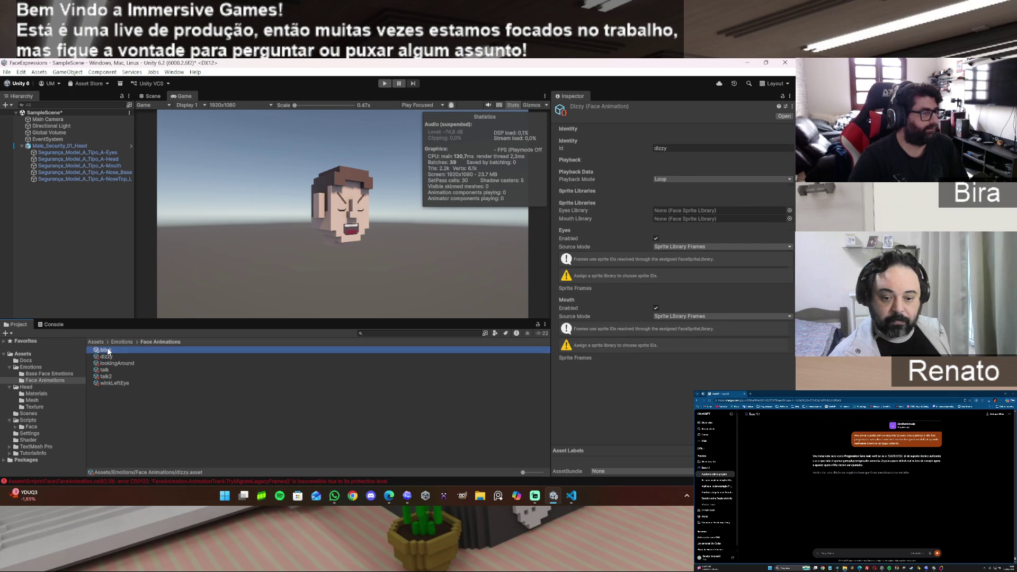
{"action": "left_click", "coordinate": [729, 284]}
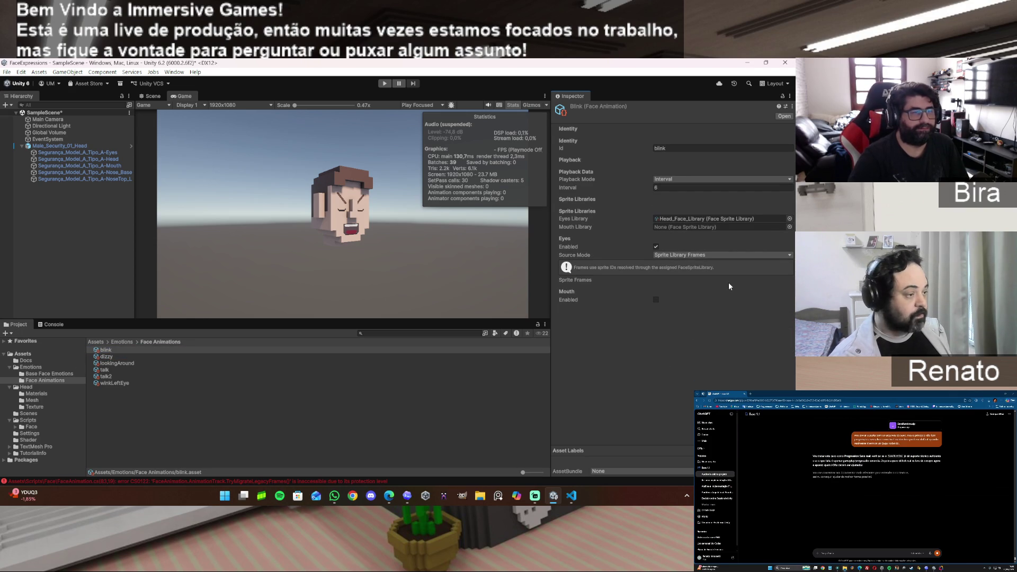
{"action": "left_click", "coordinate": [554, 498]}
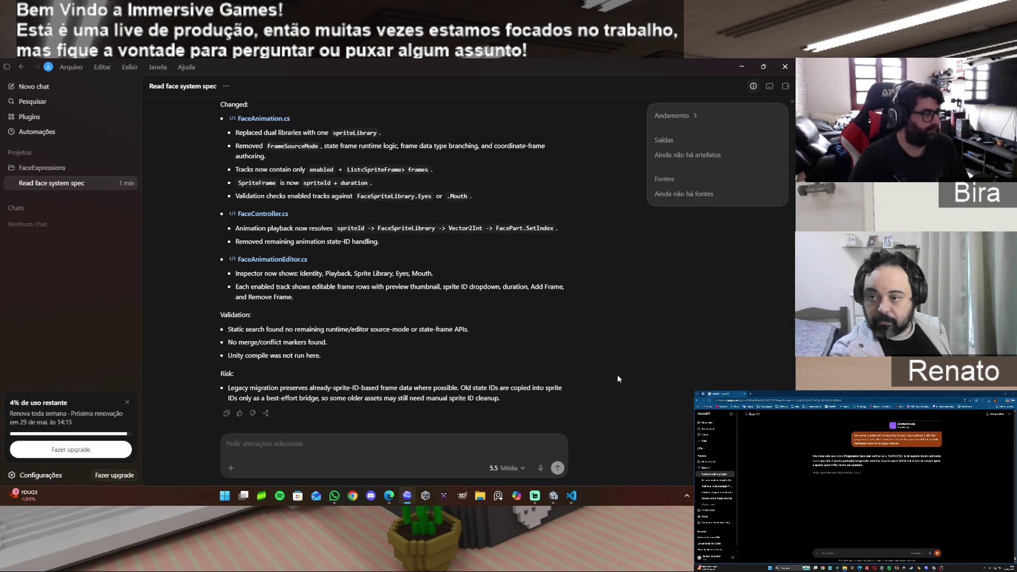
Scroll through Codex's refactor summary, which notes the Unity compile was not run, then return to Unity
{"action": "scroll", "coordinate": [627, 360], "scroll_direction": "up", "scroll_amount": 3}
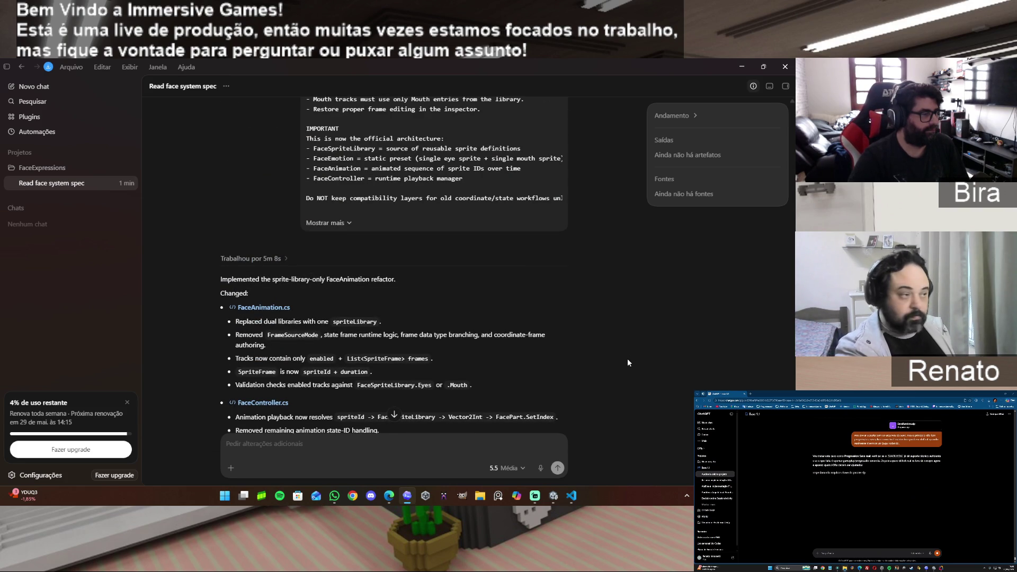
{"action": "scroll", "coordinate": [627, 358], "scroll_direction": "down", "scroll_amount": 3}
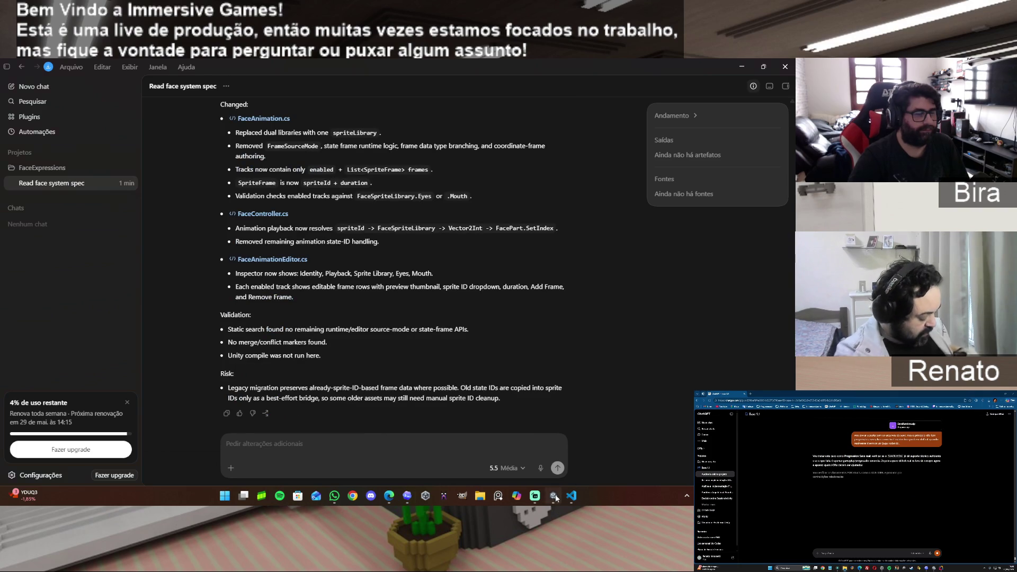
{"action": "left_click", "coordinate": [553, 496]}
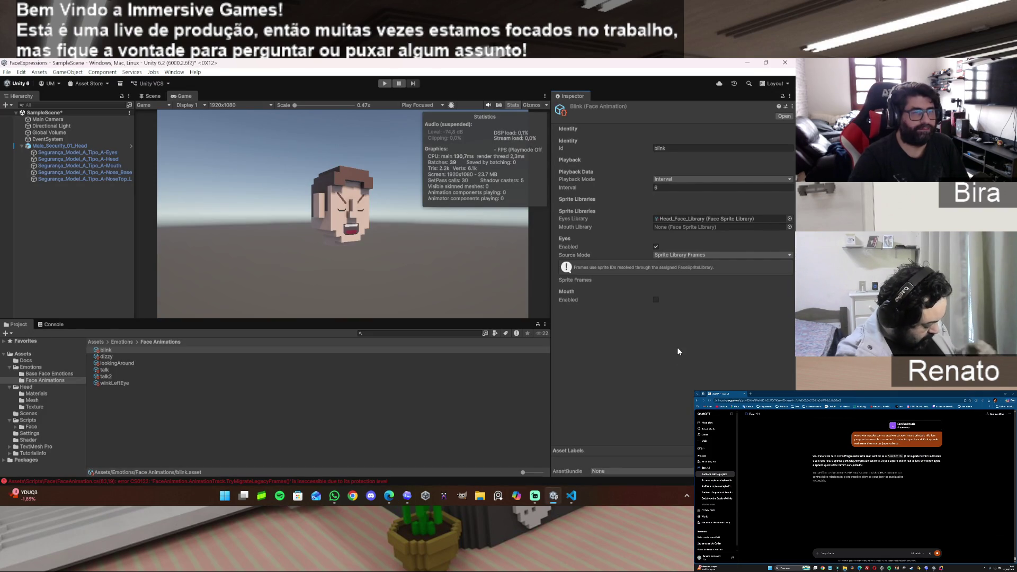
{"action": "left_click", "coordinate": [77, 158]}
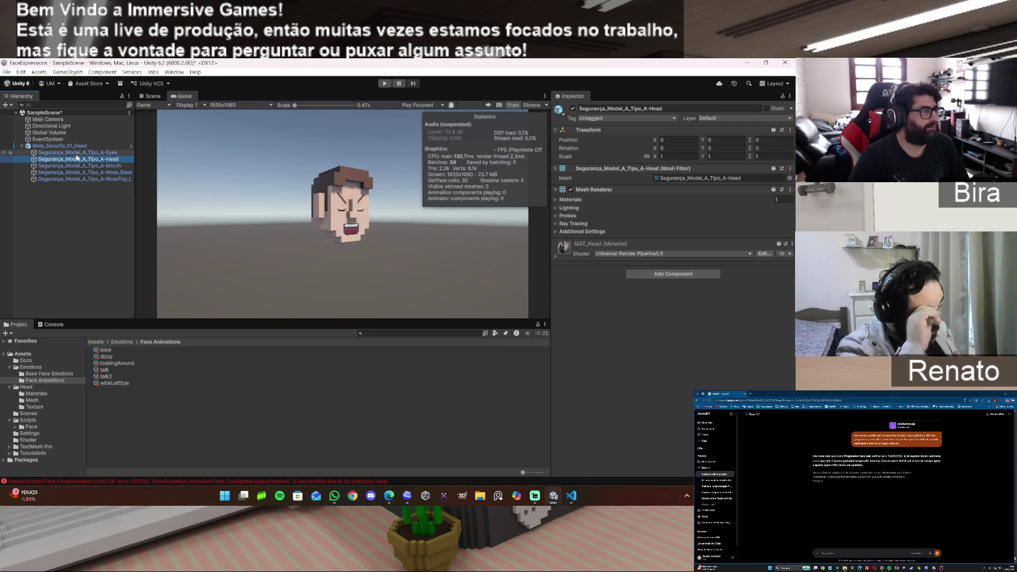
{"action": "left_click", "coordinate": [78, 152]}
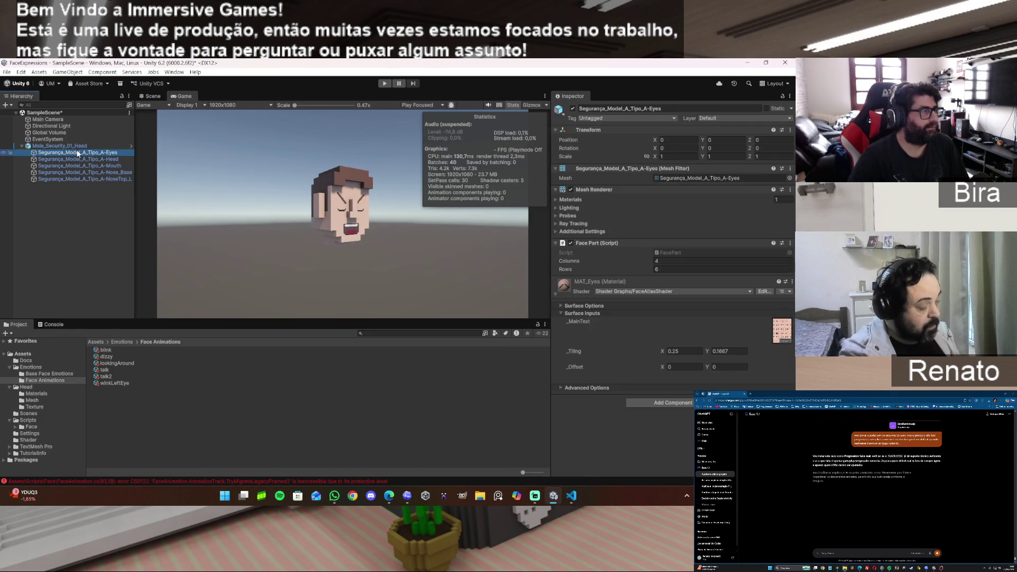
{"action": "left_click", "coordinate": [104, 351]}
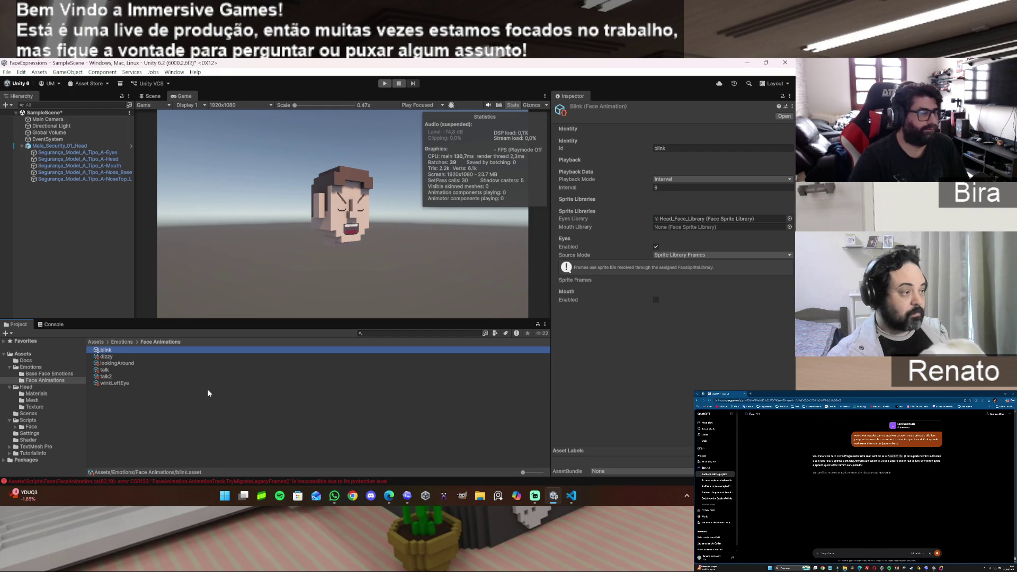
{"action": "right_click", "coordinate": [161, 411]}
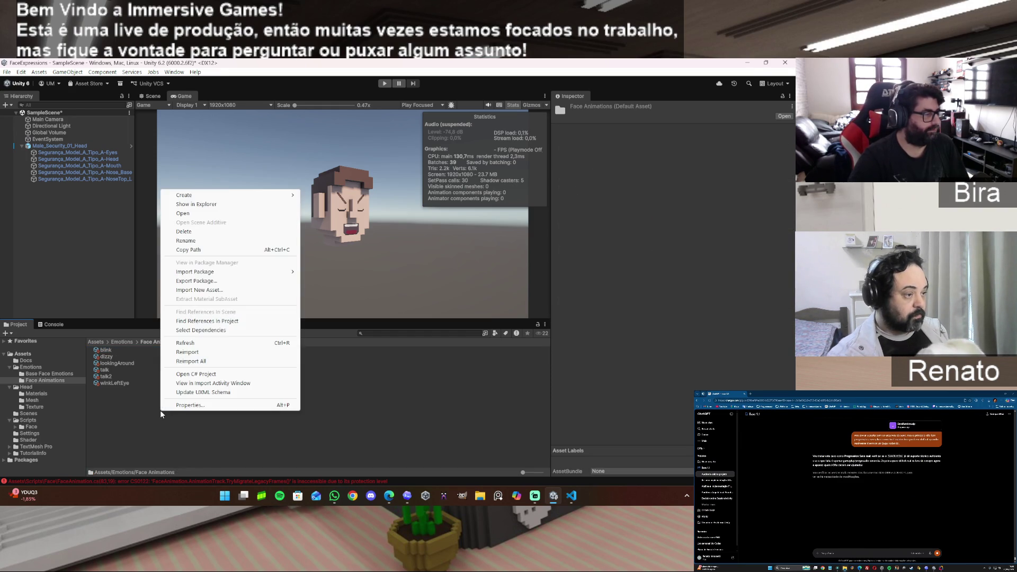
{"action": "mouse_move", "coordinate": [202, 199]}
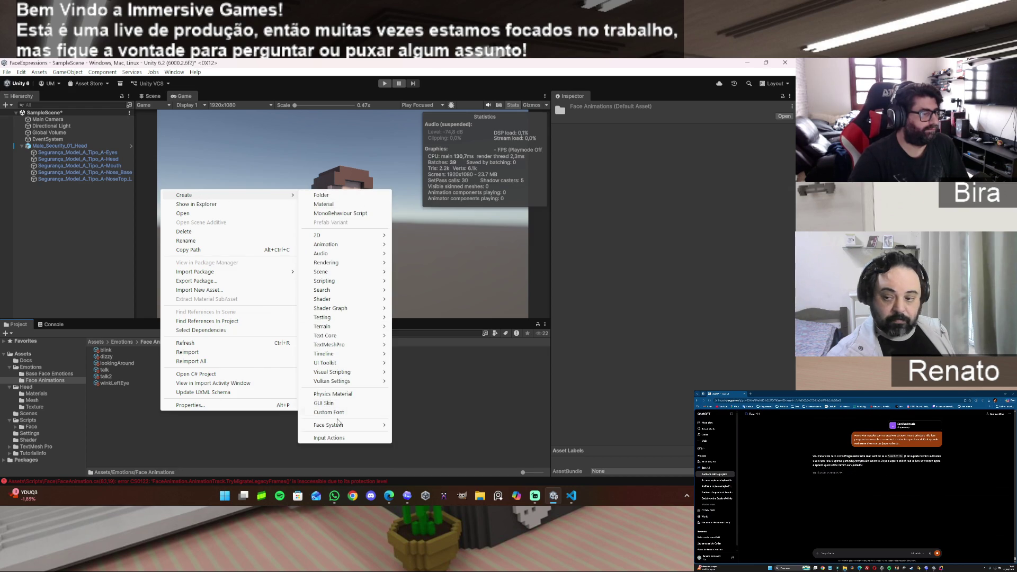
{"action": "mouse_move", "coordinate": [335, 427]}
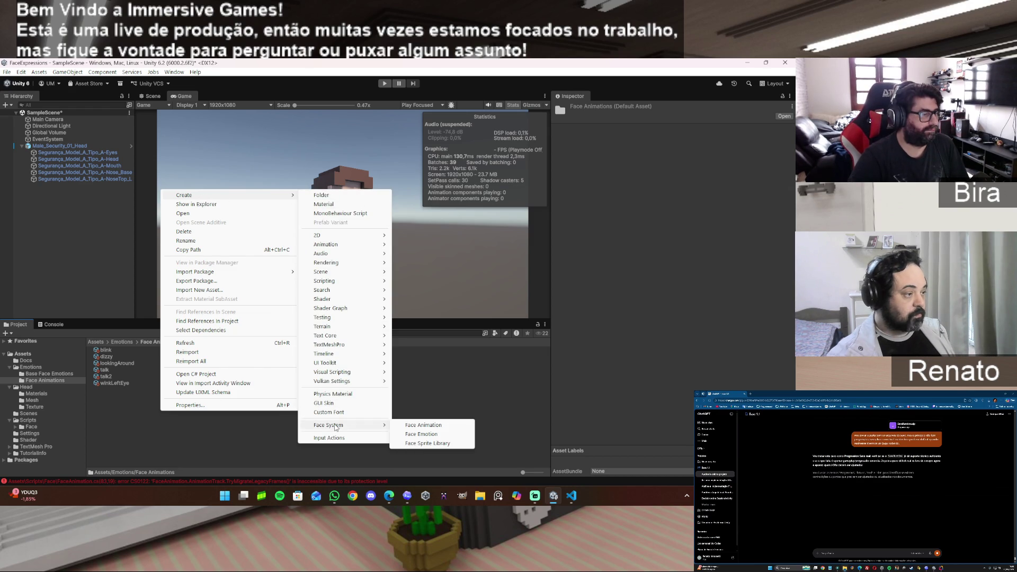
{"action": "left_click", "coordinate": [438, 426]}
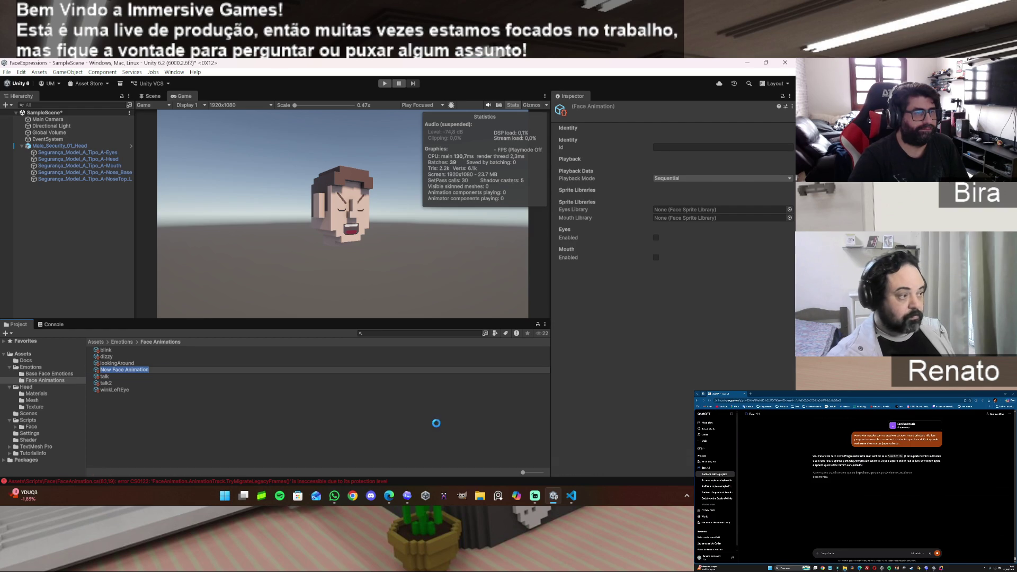
{"action": "key", "text": "Return"}
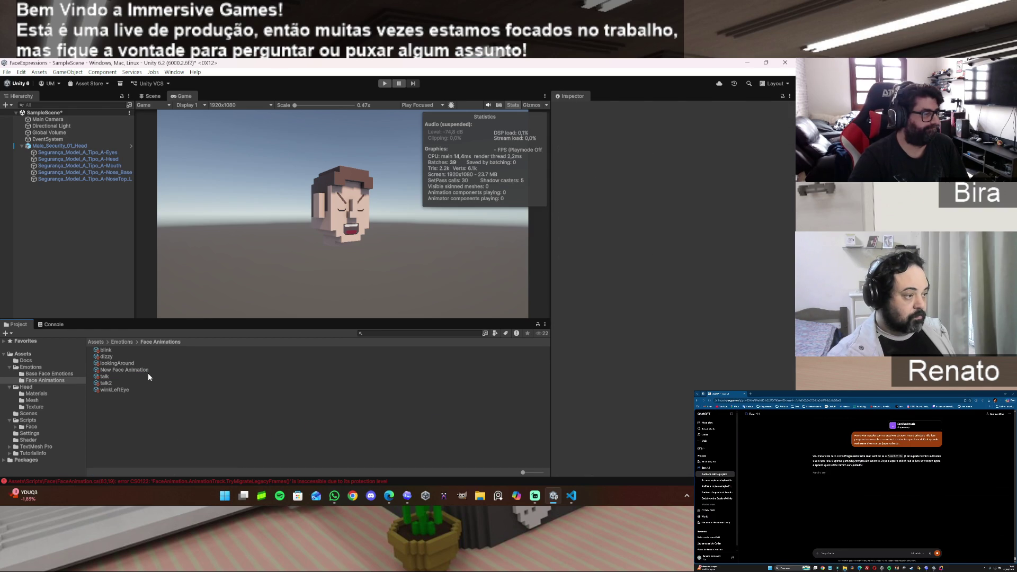
{"action": "left_click", "coordinate": [145, 370]}
{"action": "key", "text": "shift+Delete"}
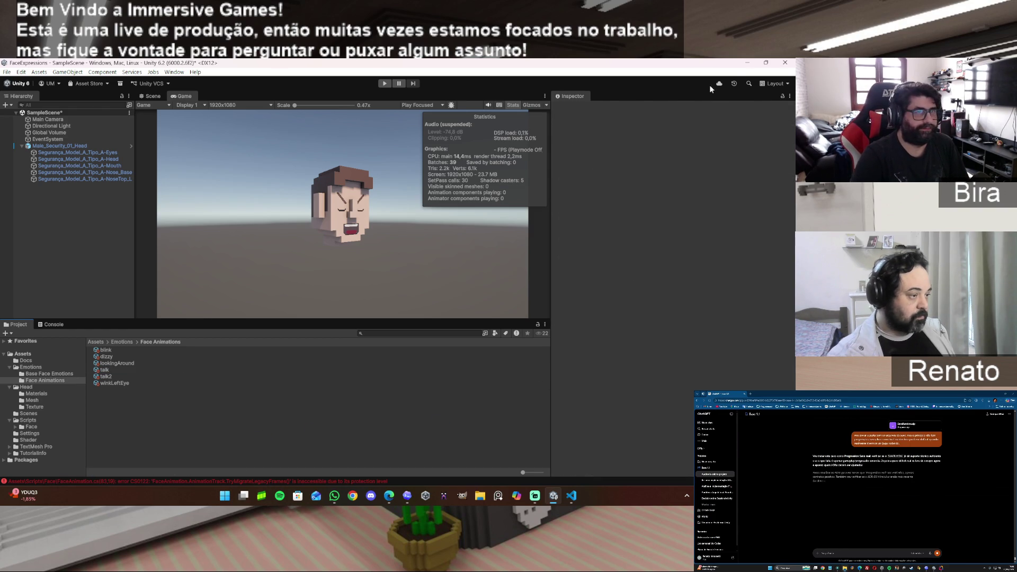
{"action": "left_click", "coordinate": [746, 63]}
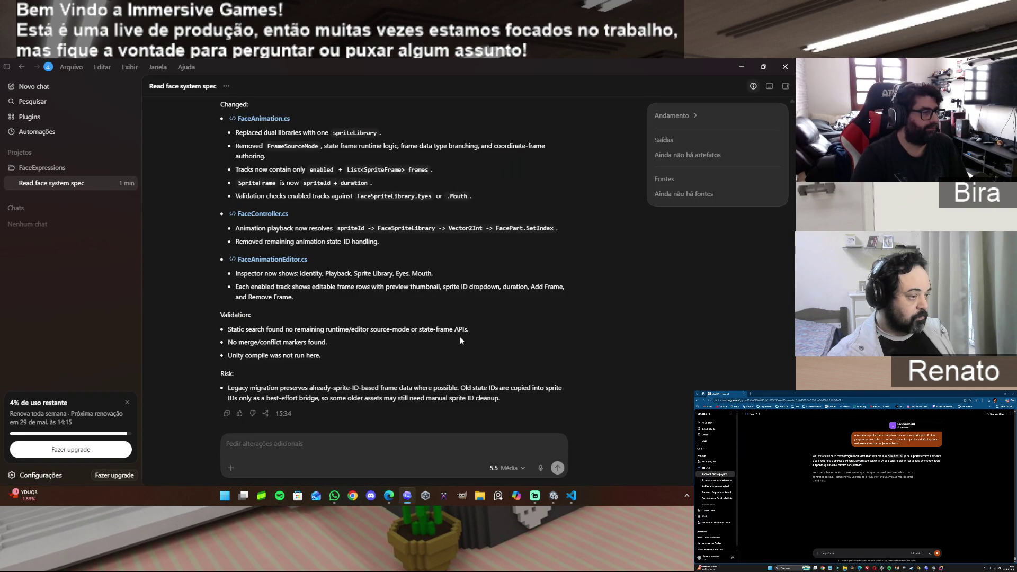
Reread Codex's refactor notes, then select Male_Security_01_Head in Unity to check its Face Controller
{"action": "scroll", "coordinate": [460, 340], "scroll_direction": "up", "scroll_amount": 4}
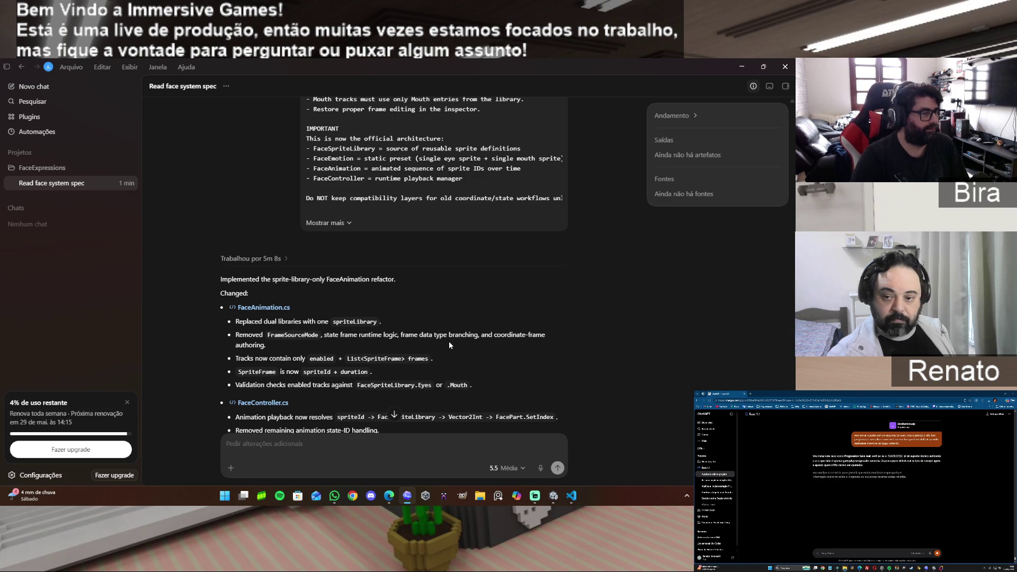
{"action": "scroll", "coordinate": [449, 344], "scroll_direction": "down", "scroll_amount": 1}
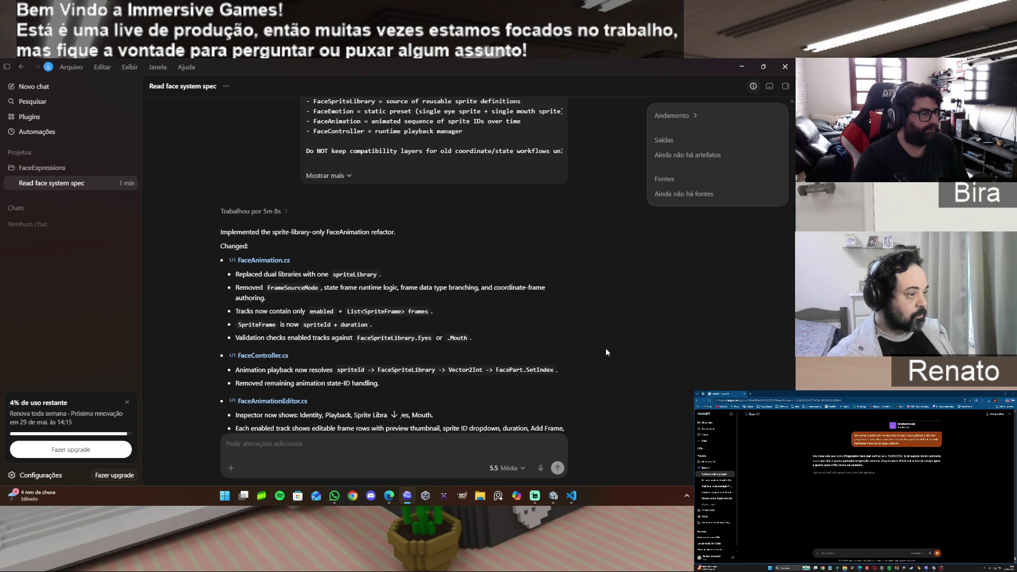
{"action": "left_click", "coordinate": [554, 495]}
{"action": "left_click", "coordinate": [59, 146]}
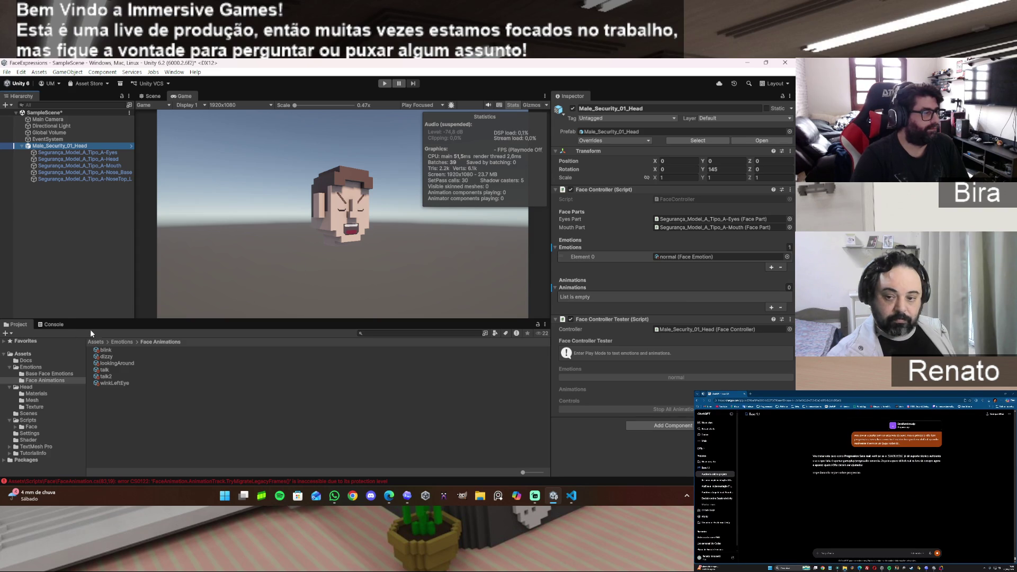
Review both CS0122 TryMigrateLegacyFrames errors and open FaceAnimation.cs at line 78
{"action": "left_click", "coordinate": [55, 325]}
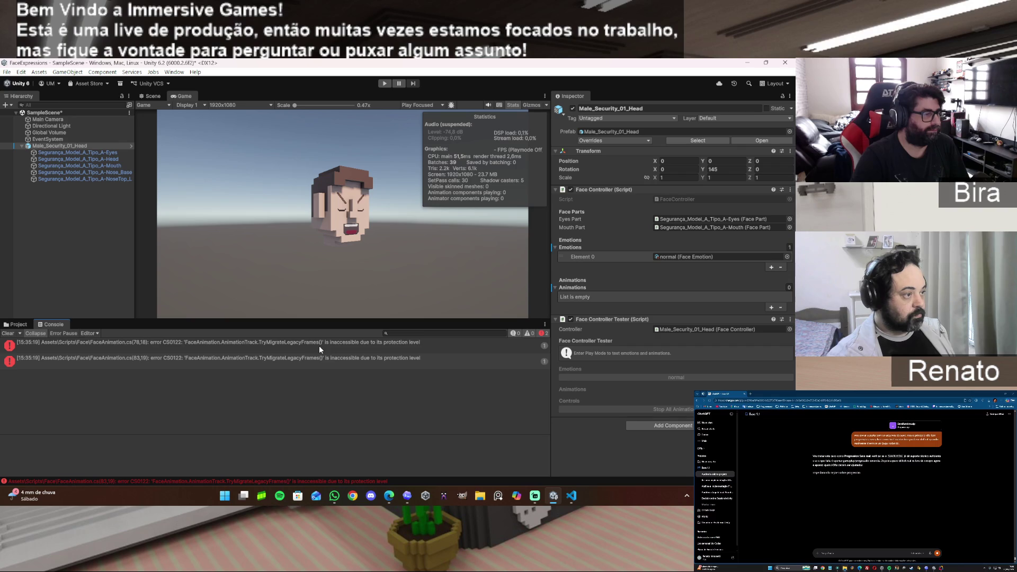
{"action": "left_click", "coordinate": [380, 345]}
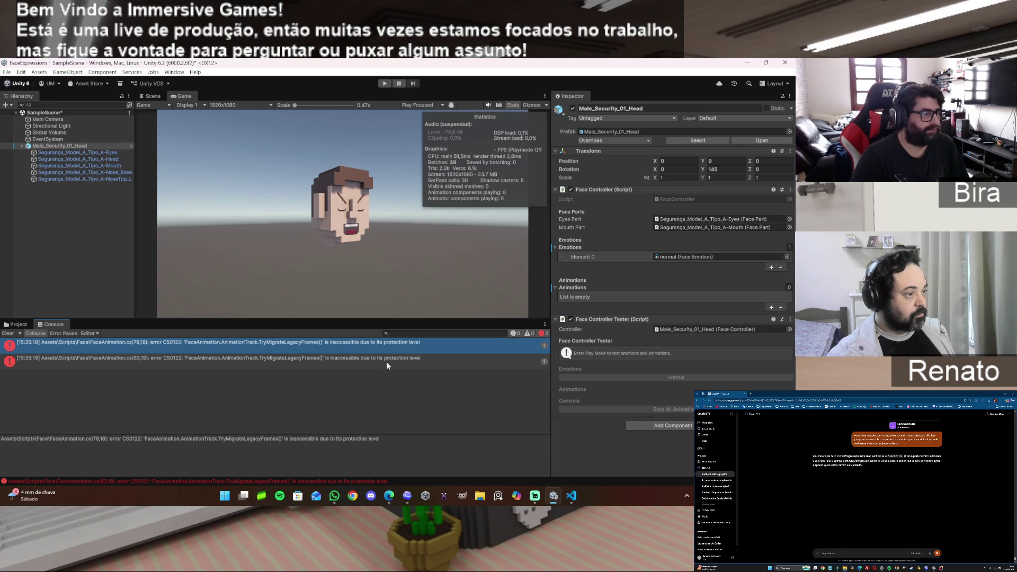
{"action": "left_click", "coordinate": [386, 361]}
{"action": "left_click", "coordinate": [382, 342]}
{"action": "double_click", "coordinate": [382, 341]}
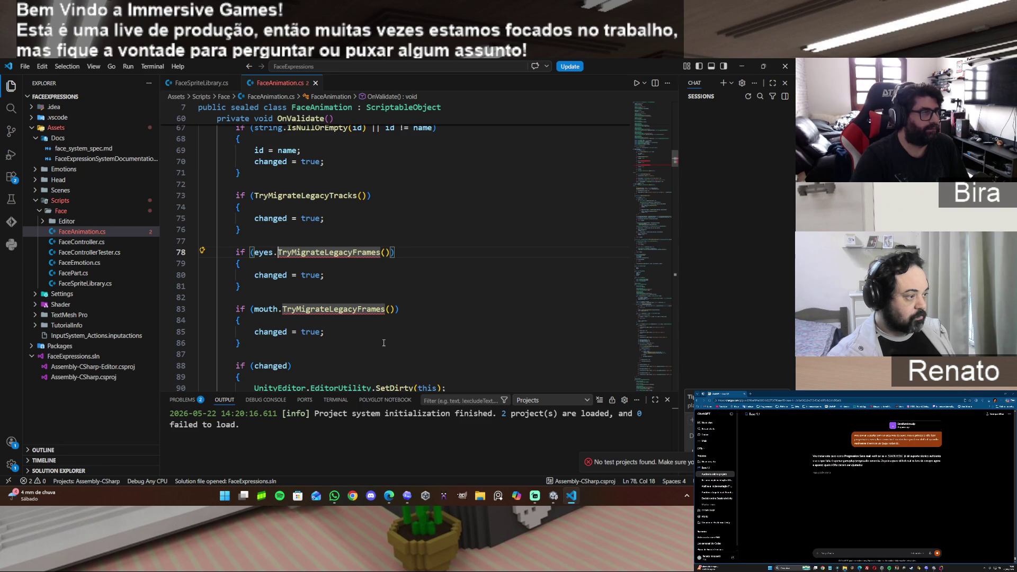
Close VS Code, copy the CS0122 error message from the console, and switch to Codex
{"action": "left_click", "coordinate": [741, 67]}
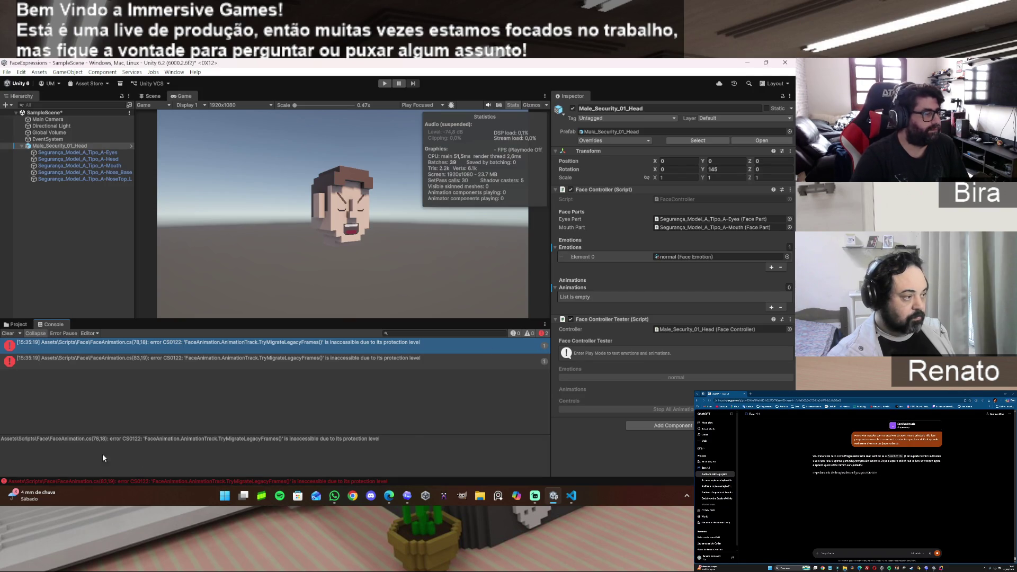
{"action": "left_click_drag", "start_coordinate": [425, 438], "coordinate": [20, 454]}
{"action": "key", "text": "super+c"}
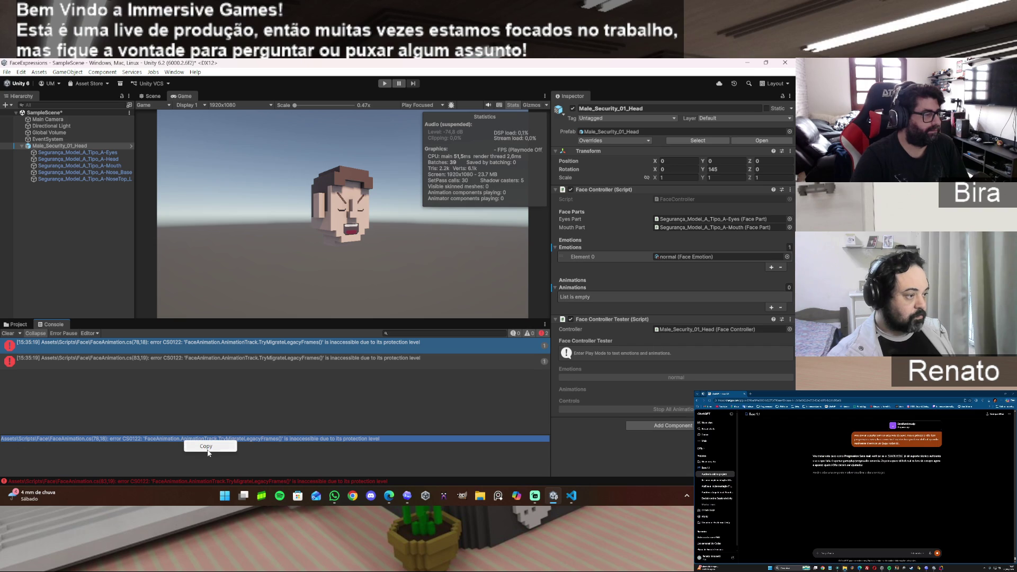
{"action": "left_click", "coordinate": [407, 497]}
Paste the CS0122 error into Codex and ask it to verify the last implementation, since nothing changed
{"action": "scroll", "coordinate": [274, 444], "scroll_direction": "down", "scroll_amount": 5}
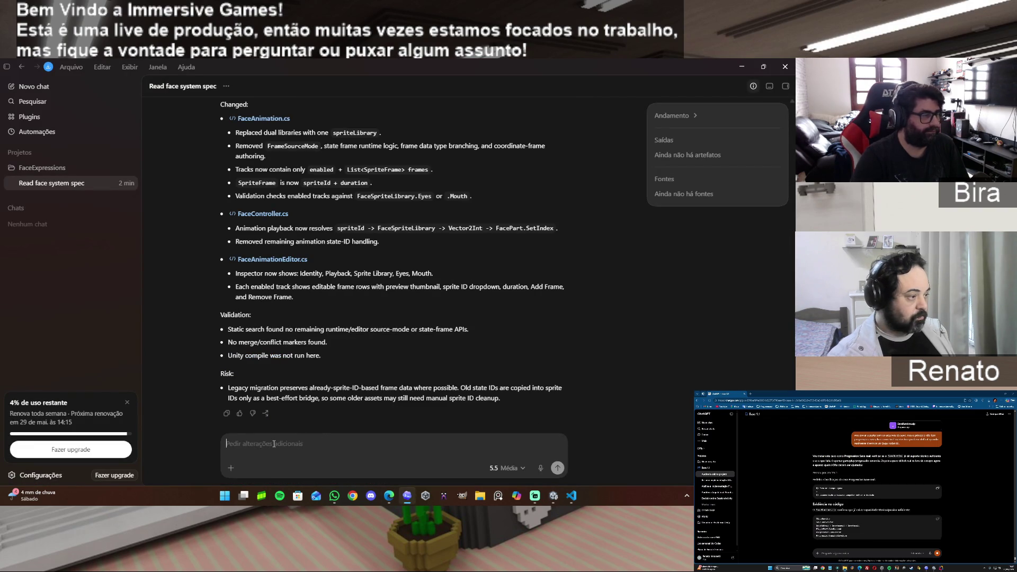
{"action": "right_click", "coordinate": [274, 444]}
{"action": "left_click", "coordinate": [290, 419]}
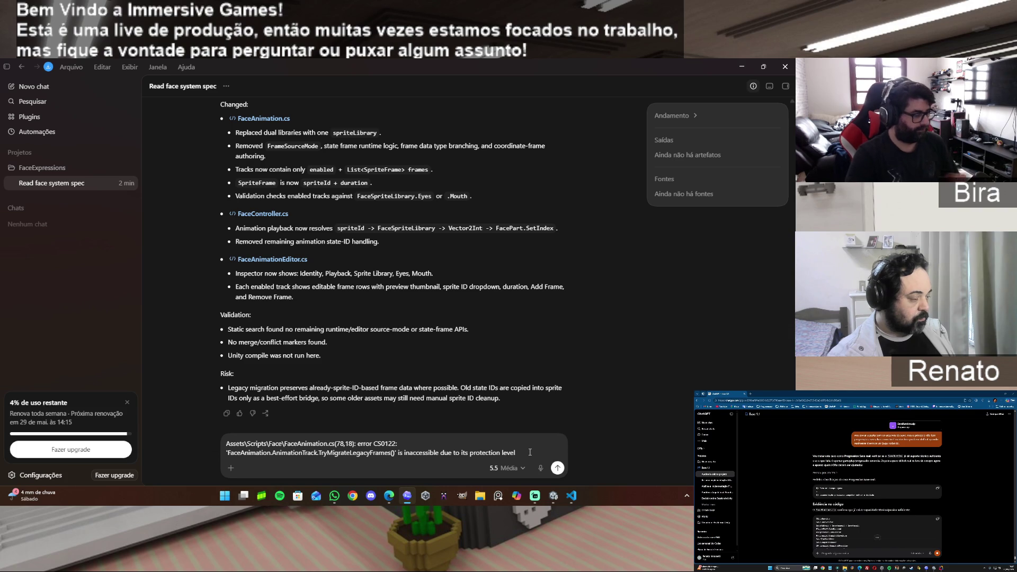
{"action": "key", "text": "shift+Return"}
{"action": "key", "text": "shift+Return"}
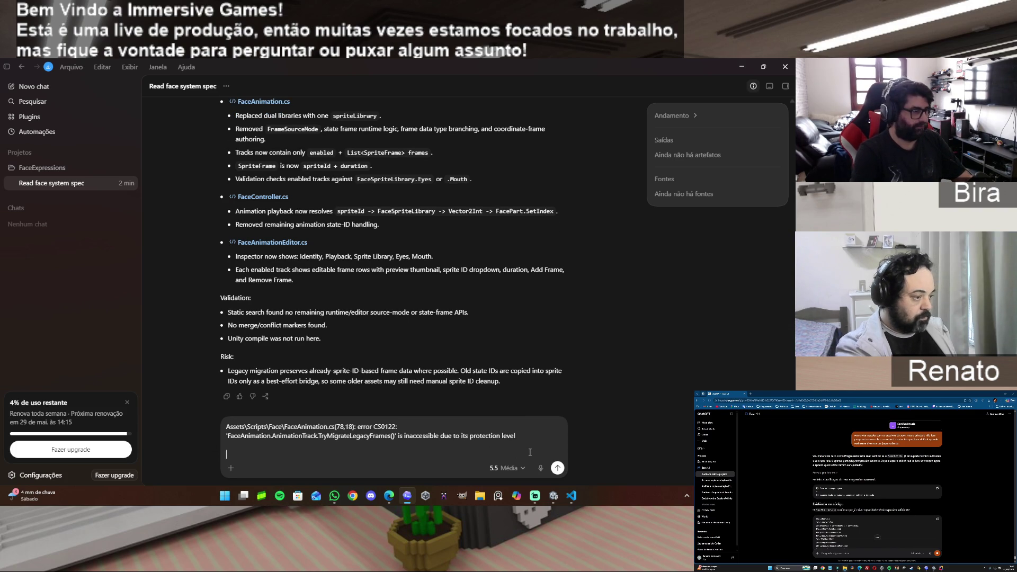
{"action": "type", "text": "ver"}
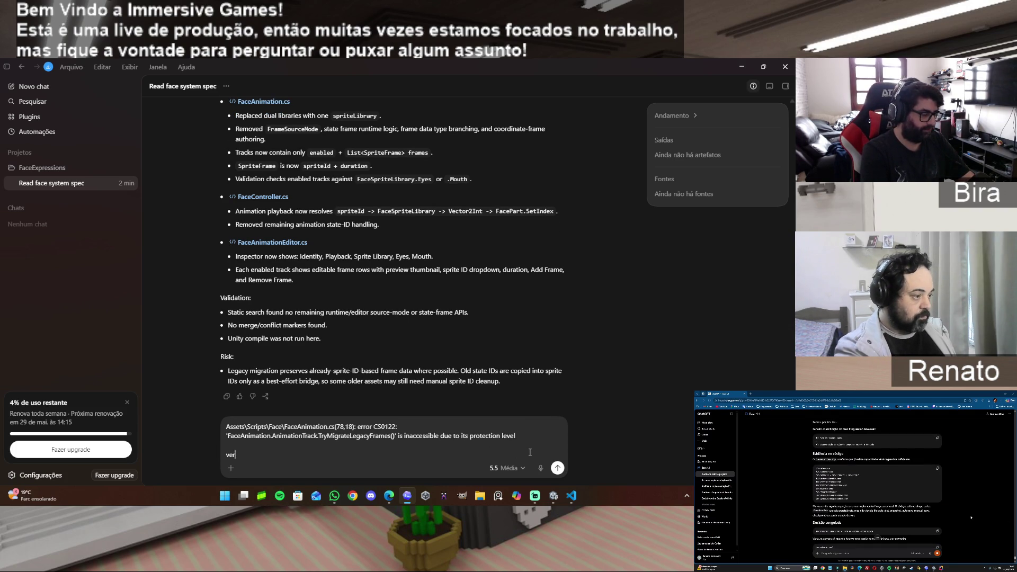
{"action": "type", "text": "ifique "}
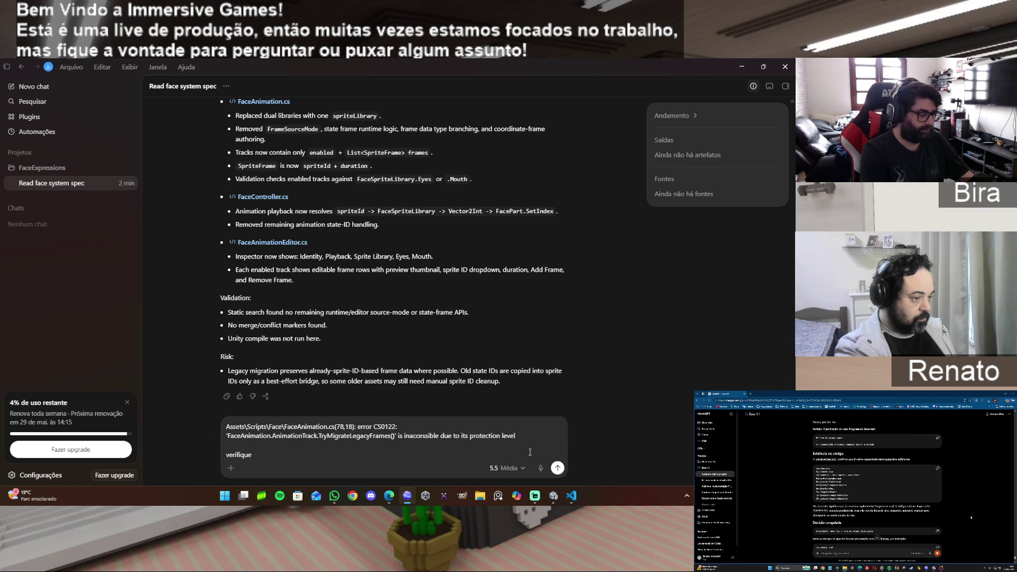
{"action": "type", "text": "a ultima implementac"}
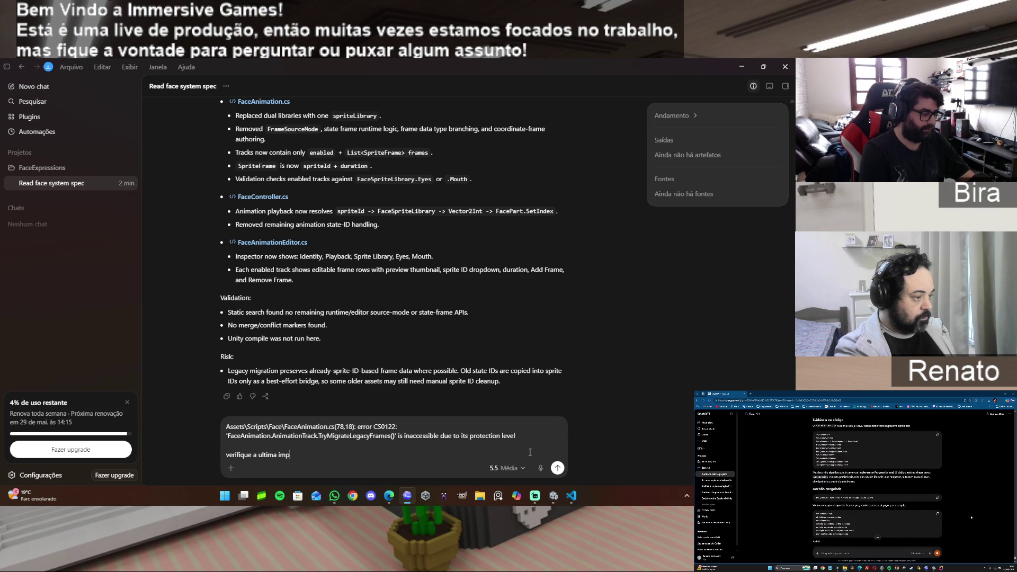
{"action": "type", "text": "ão"}
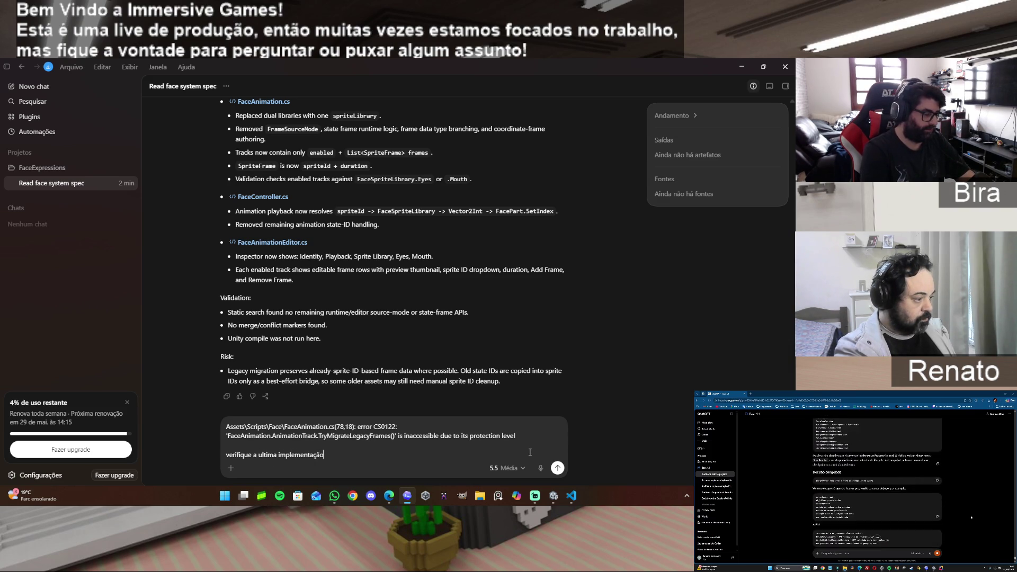
{"action": "type", "text": " pois parece n"}
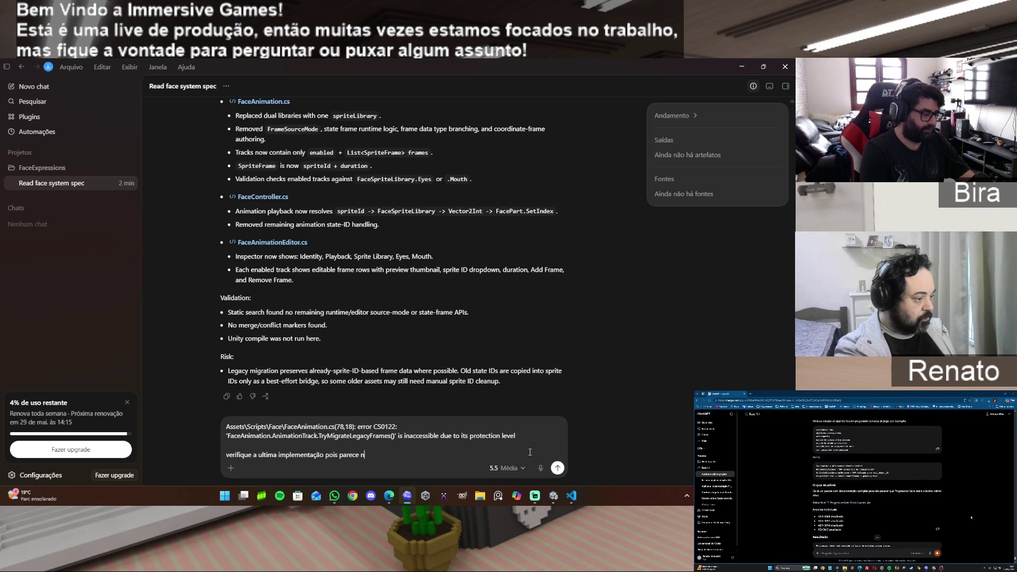
{"action": "type", "text": "ão ter mudado nad"}
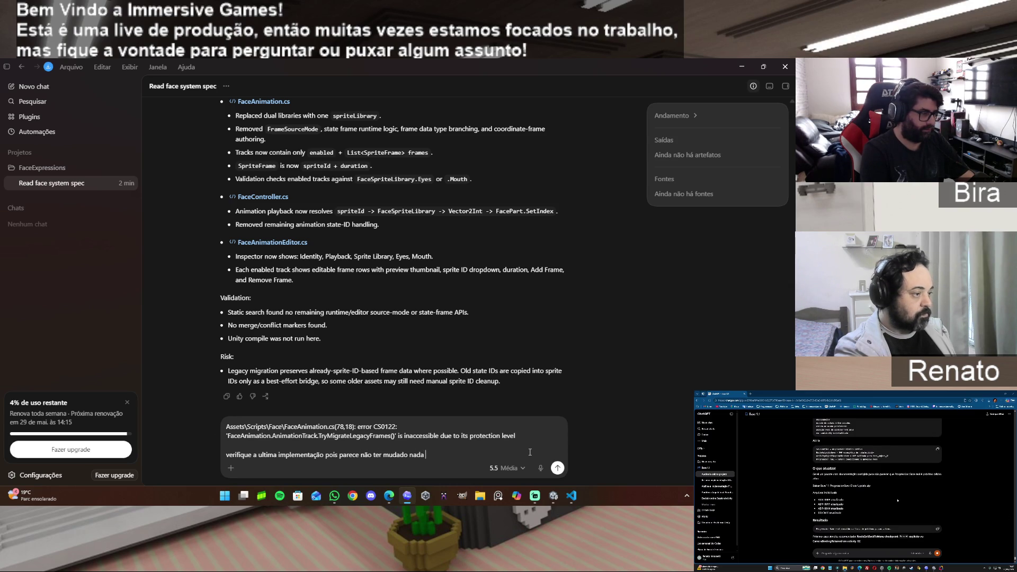
{"action": "type", "text": " al"}
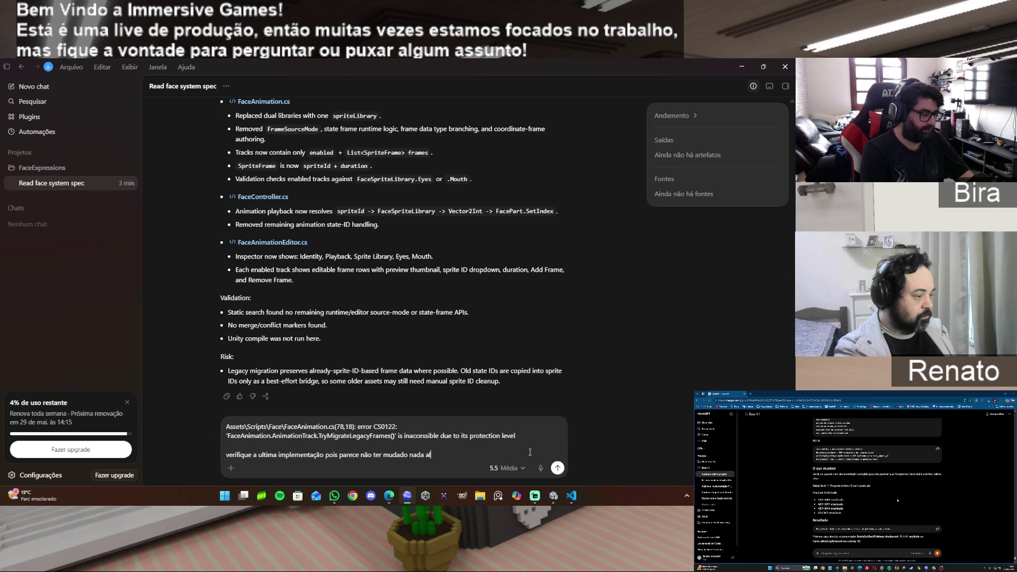
{"action": "type", "text": "eme estar "}
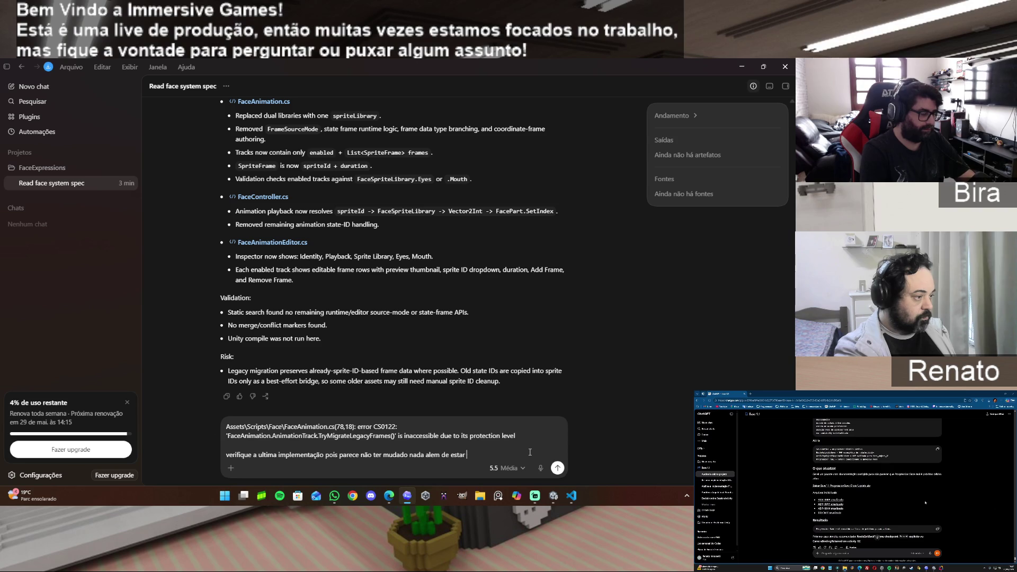
{"action": "type", "text": "dando esterro"}
{"action": "key", "text": "Return"}
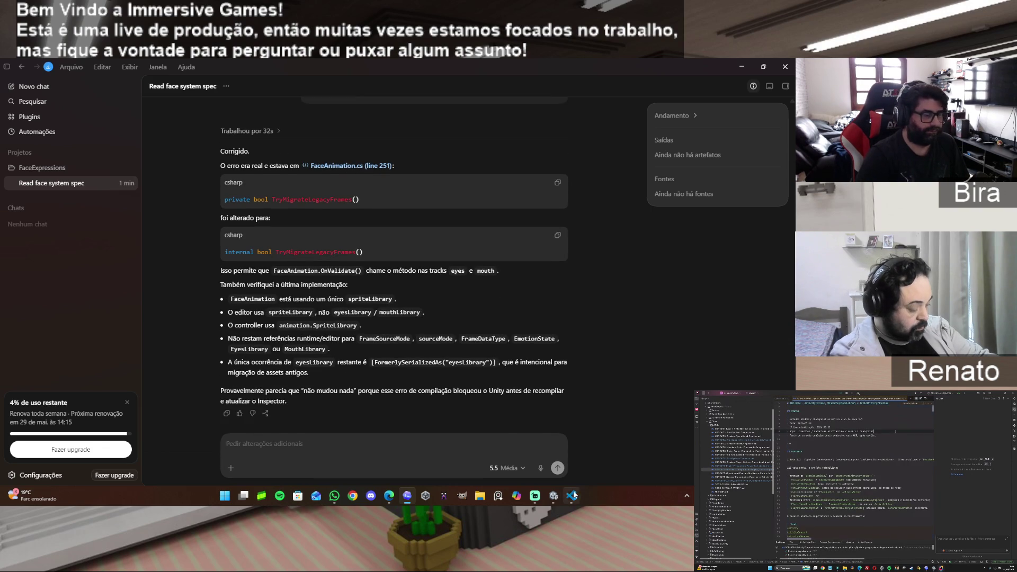
Switch to Unity and clear the old validation errors from the Console
{"action": "mouse_move", "coordinate": [565, 495]}
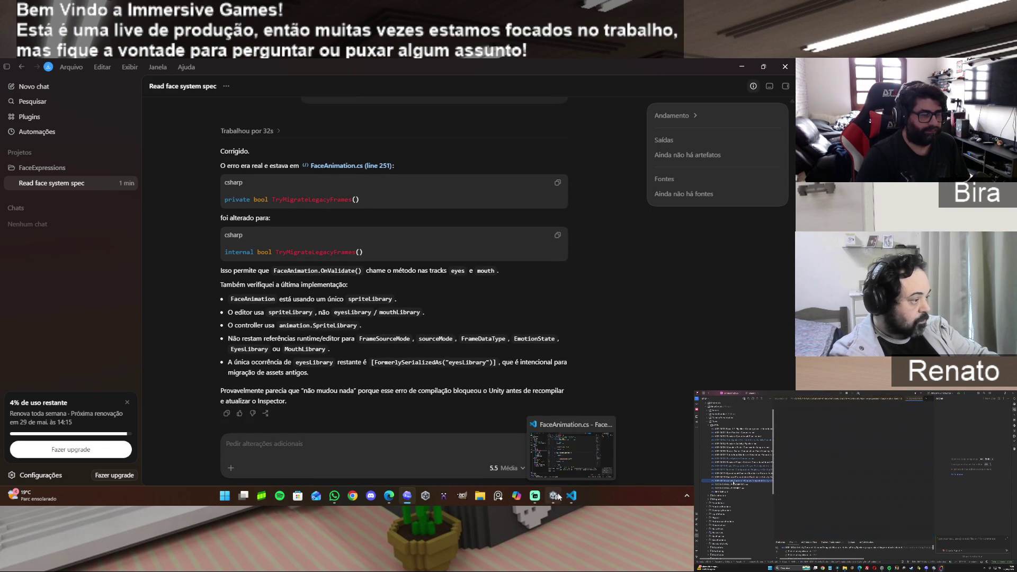
{"action": "left_click", "coordinate": [553, 494]}
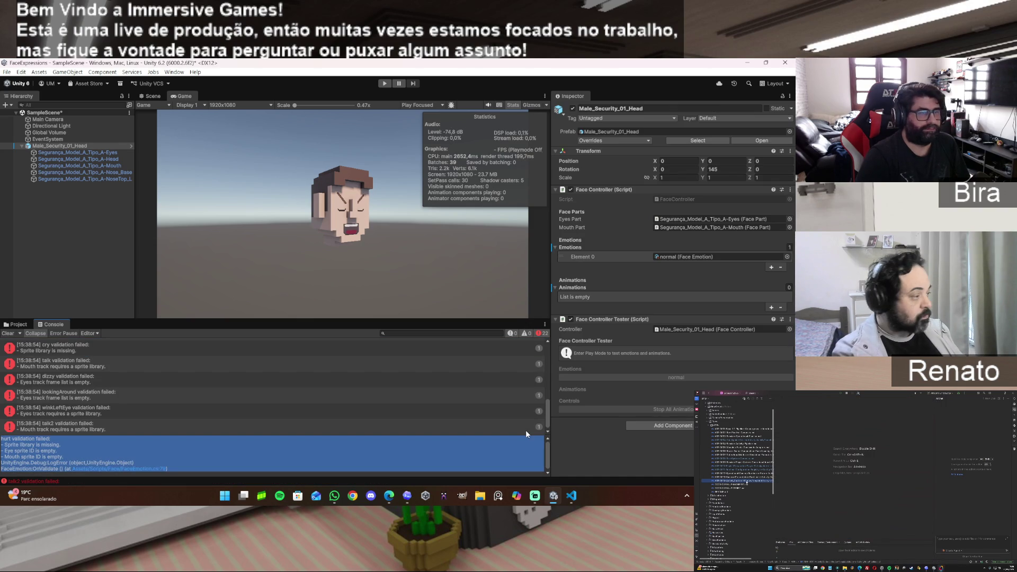
{"action": "left_click", "coordinate": [7, 334]}
Select the blink animation in the Emotions/Face Animations folder
{"action": "left_click", "coordinate": [16, 324]}
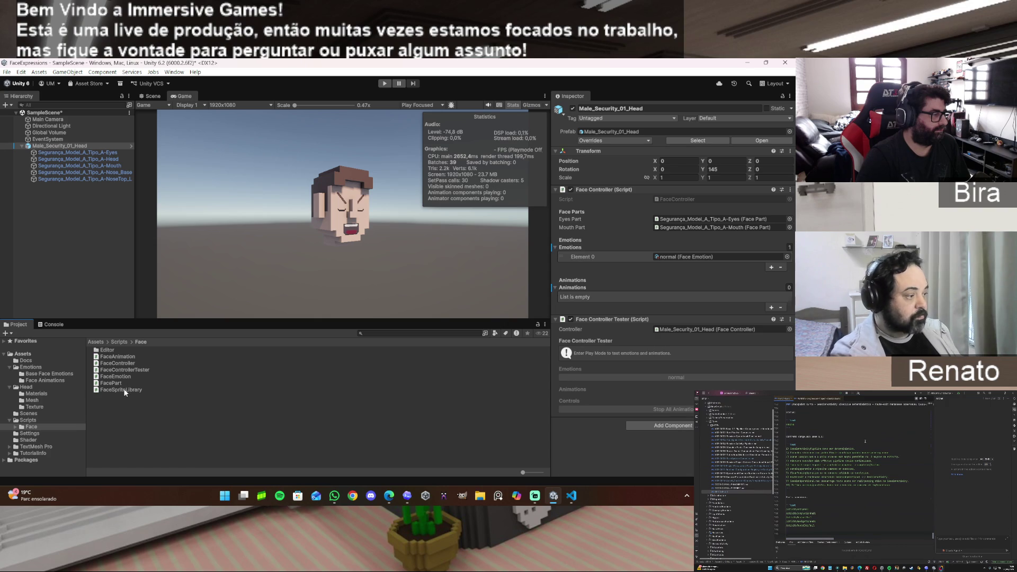
{"action": "left_click", "coordinate": [45, 380]}
{"action": "left_click", "coordinate": [106, 350]}
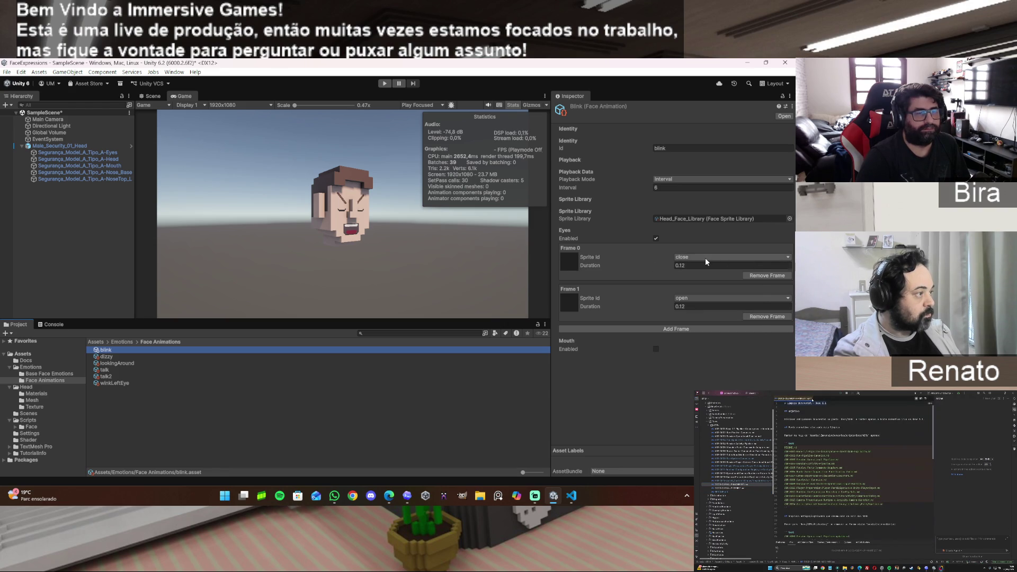
Set blink's Frame 0 sprite to eye.normal.closed and Frame 1 to eye.normal.open, then select Male_Security_01_Head
{"action": "left_click", "coordinate": [706, 258]}
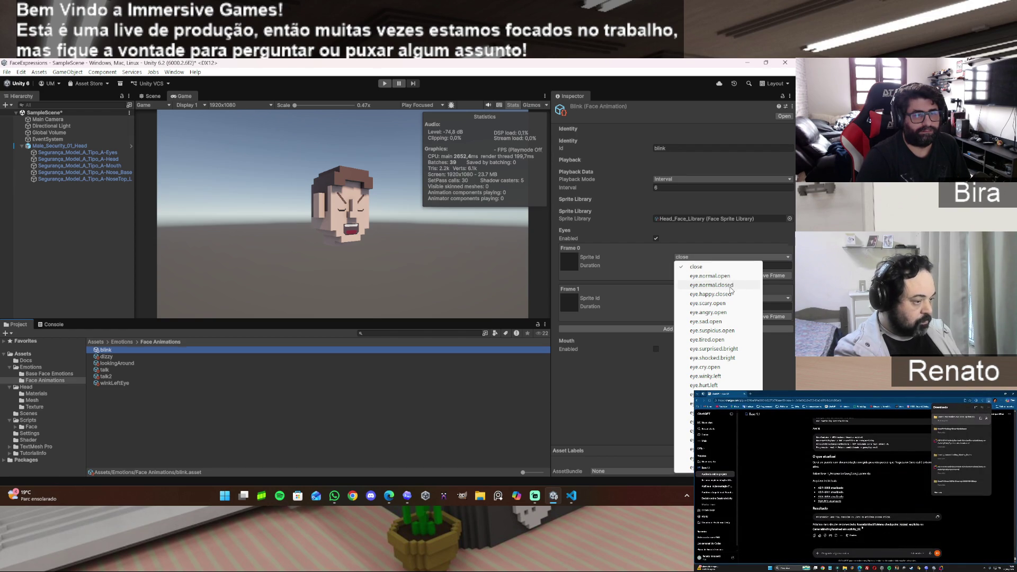
{"action": "left_click", "coordinate": [729, 286]}
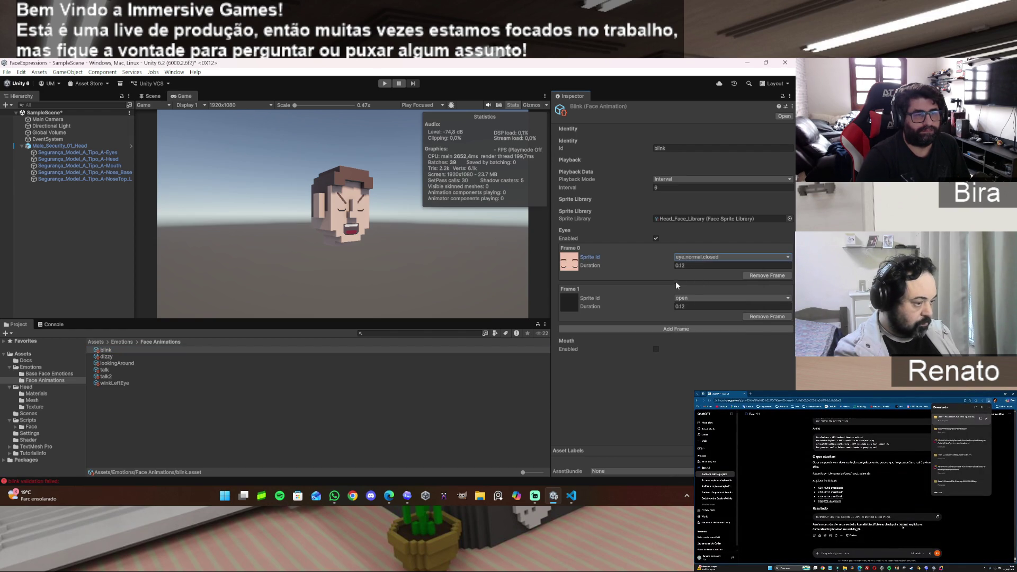
{"action": "left_click", "coordinate": [704, 299]}
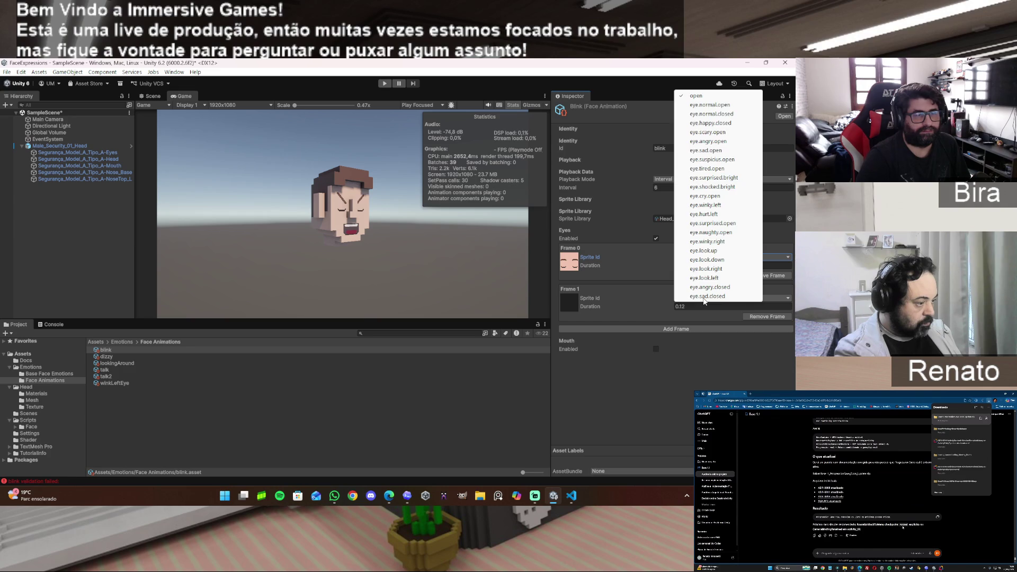
{"action": "left_click", "coordinate": [710, 105]}
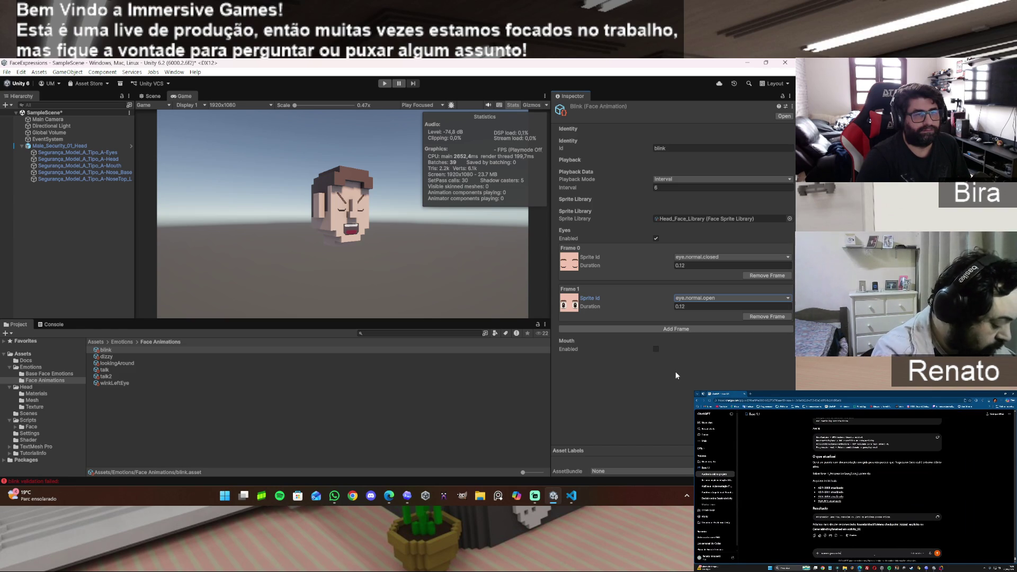
{"action": "left_click", "coordinate": [82, 148]}
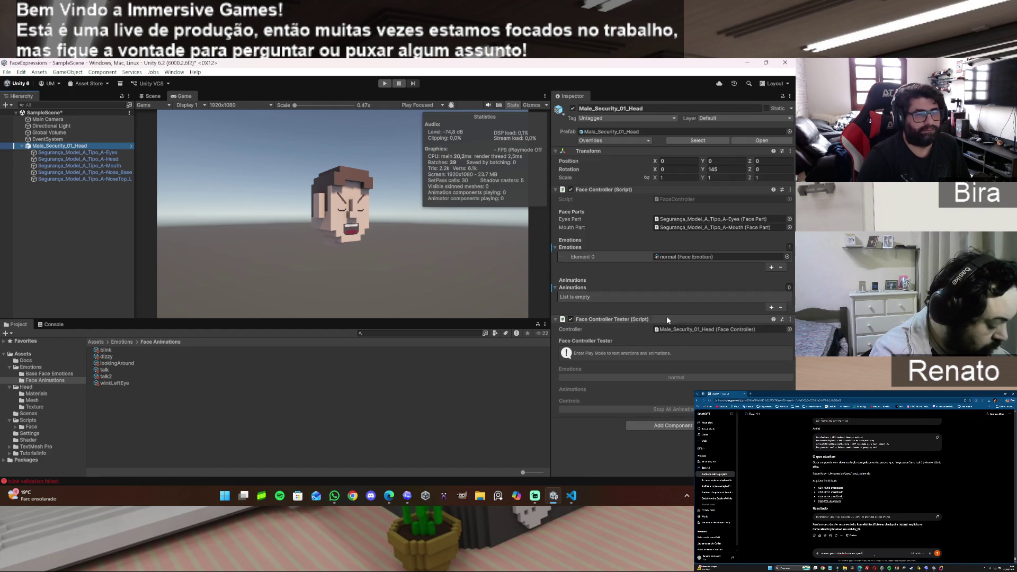
Add blink as Element 0 of the head's Face Controller animations and test it in Play mode
{"action": "left_click", "coordinate": [771, 307]}
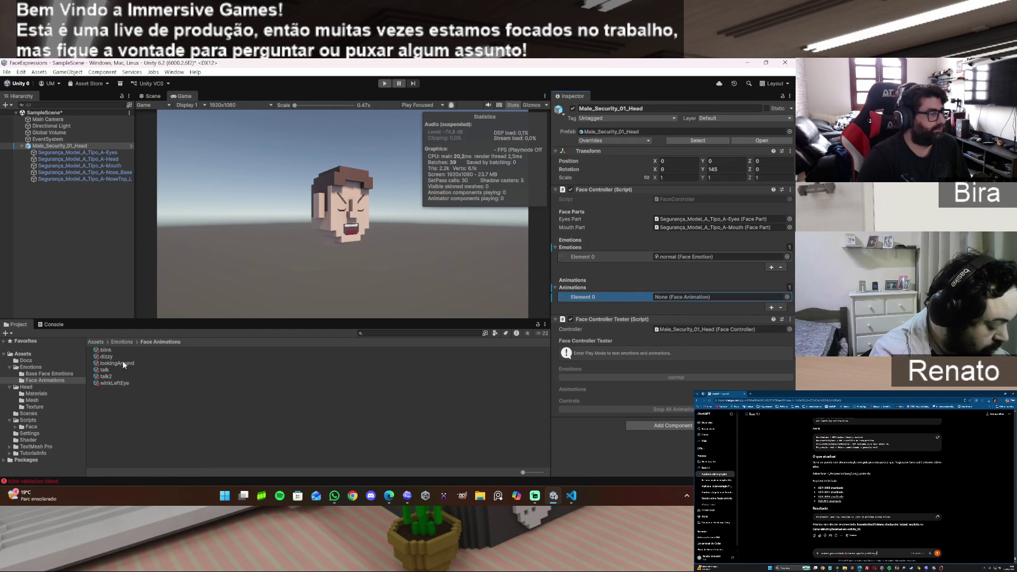
{"action": "mouse_move", "coordinate": [106, 351]}
{"action": "left_mouse_down"}
{"action": "mouse_move", "coordinate": [467, 346]}
{"action": "mouse_move", "coordinate": [678, 297]}
{"action": "left_mouse_up"}
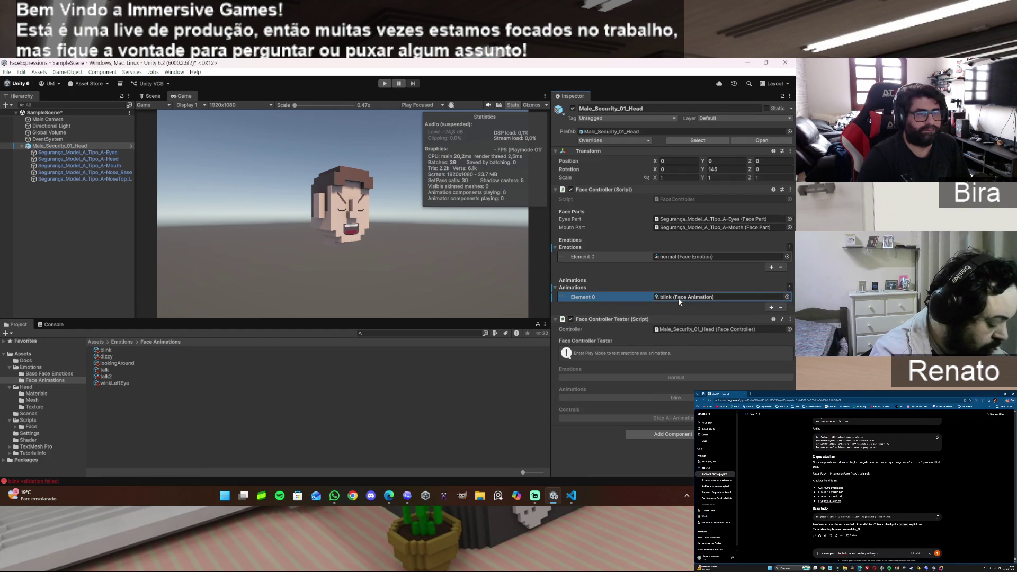
{"action": "left_click", "coordinate": [384, 83]}
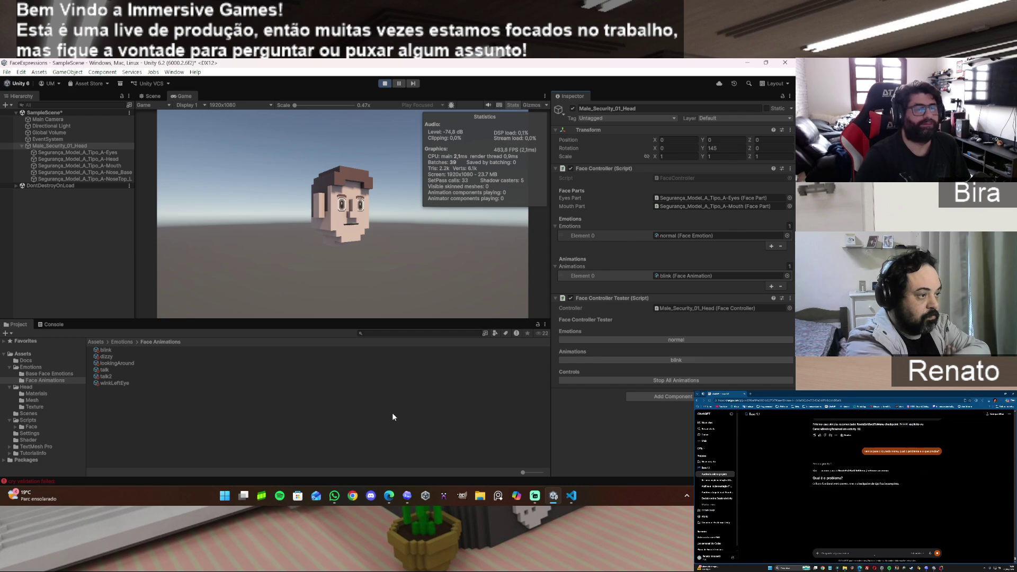
{"action": "left_click", "coordinate": [385, 83]}
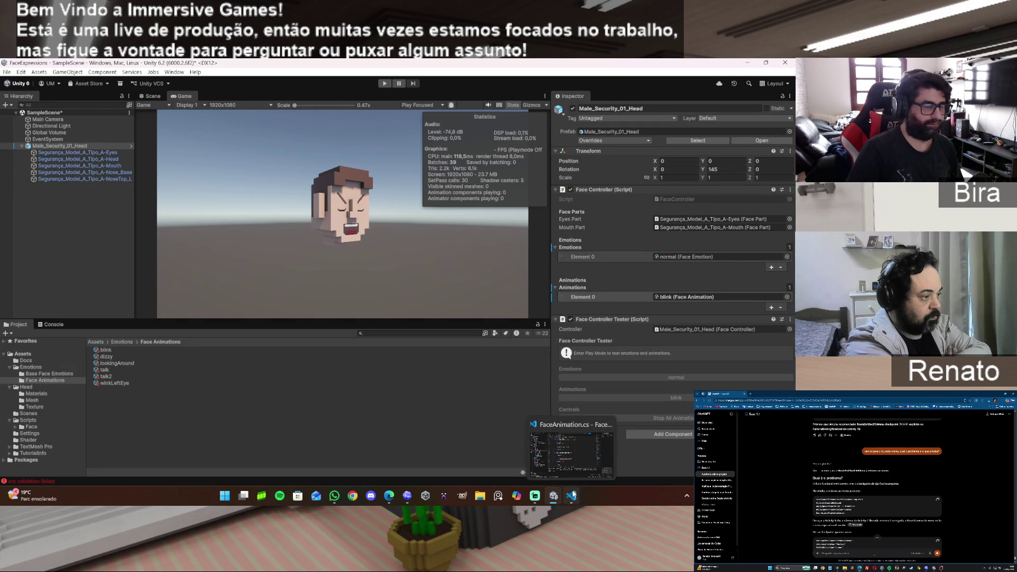
Tell the ChatGPT assistant 'ta funcionando e o face controller ta usando o novo sistema certinho'
{"action": "mouse_move", "coordinate": [392, 498]}
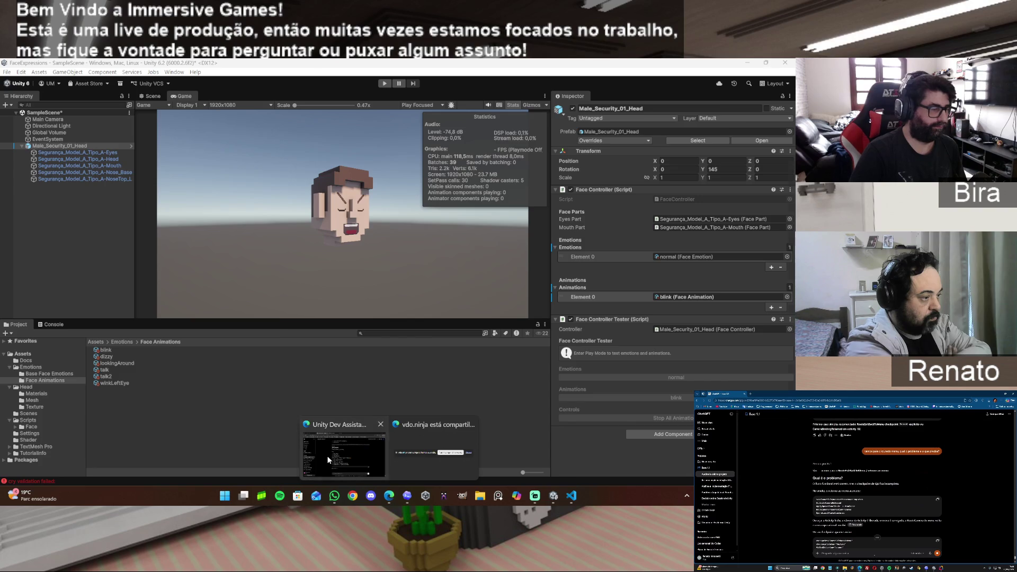
{"action": "left_click", "coordinate": [326, 455]}
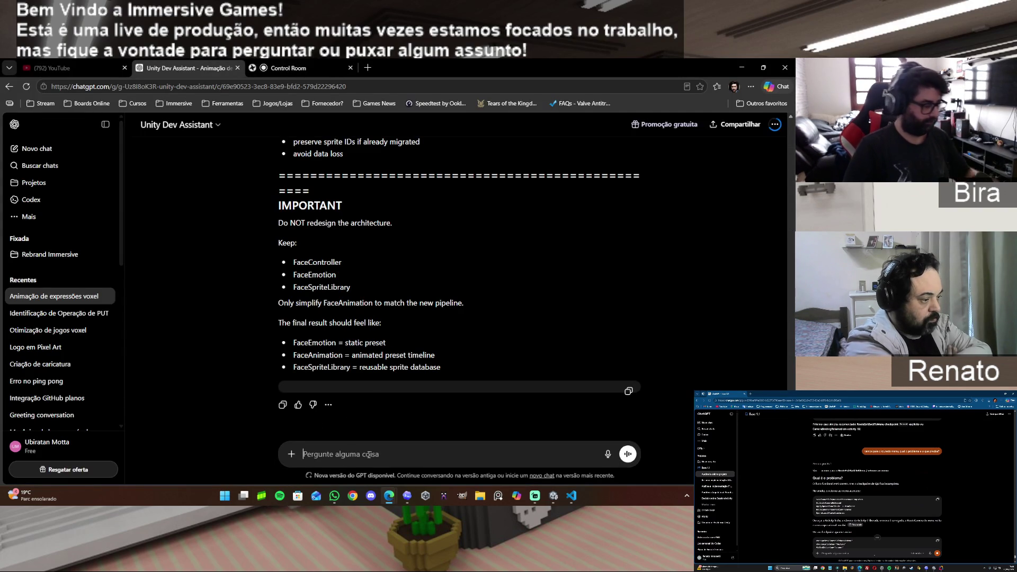
{"action": "type", "text": "ta funcionando e o "}
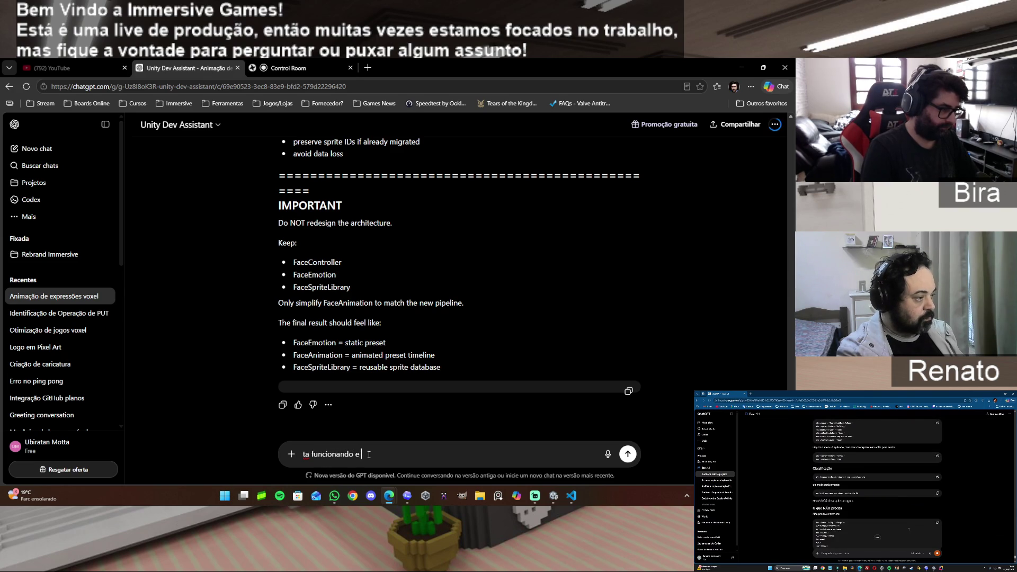
{"action": "type", "text": "face"}
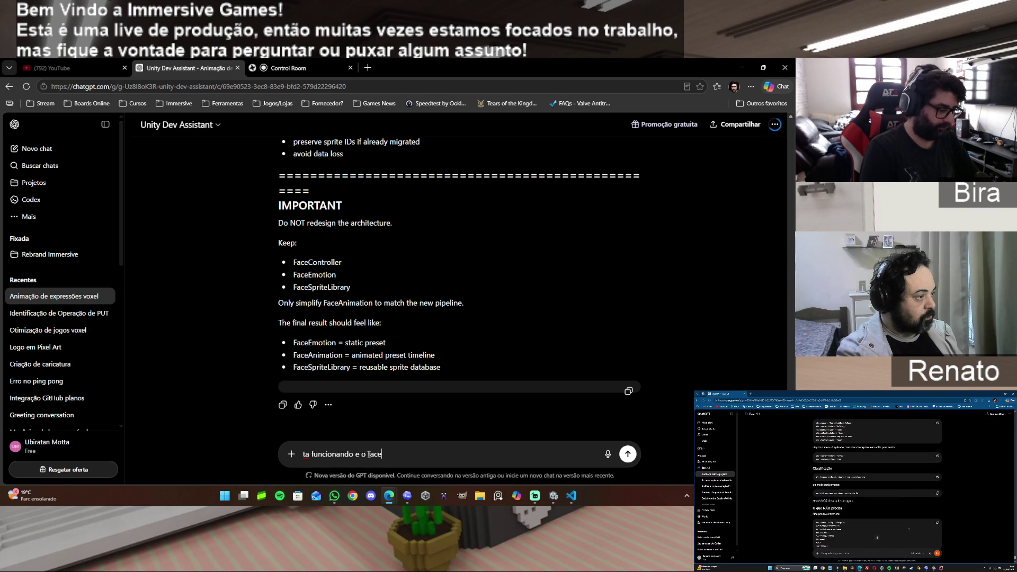
{"action": "type", "text": " controller ta "}
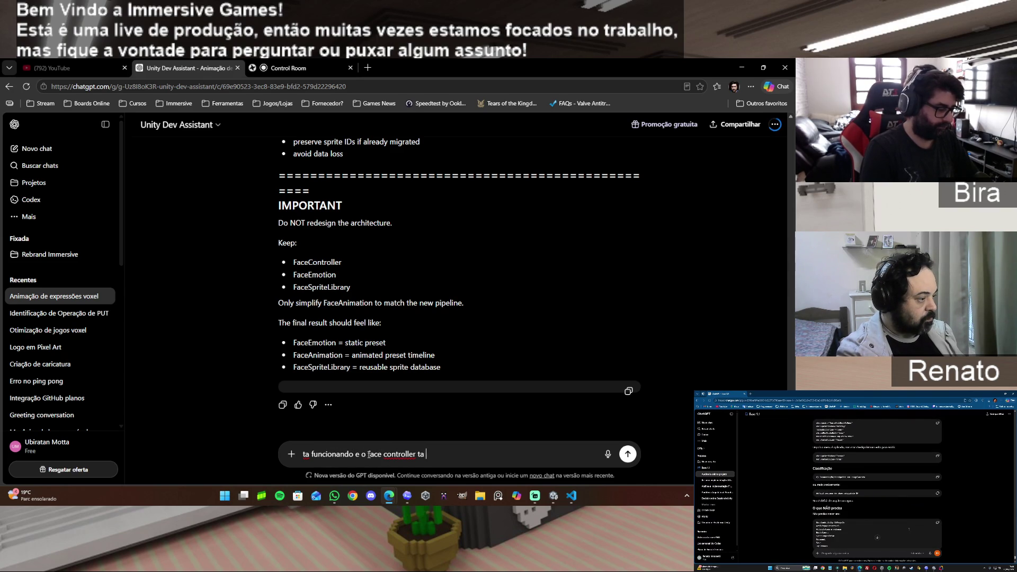
{"action": "type", "text": "usando o novo"}
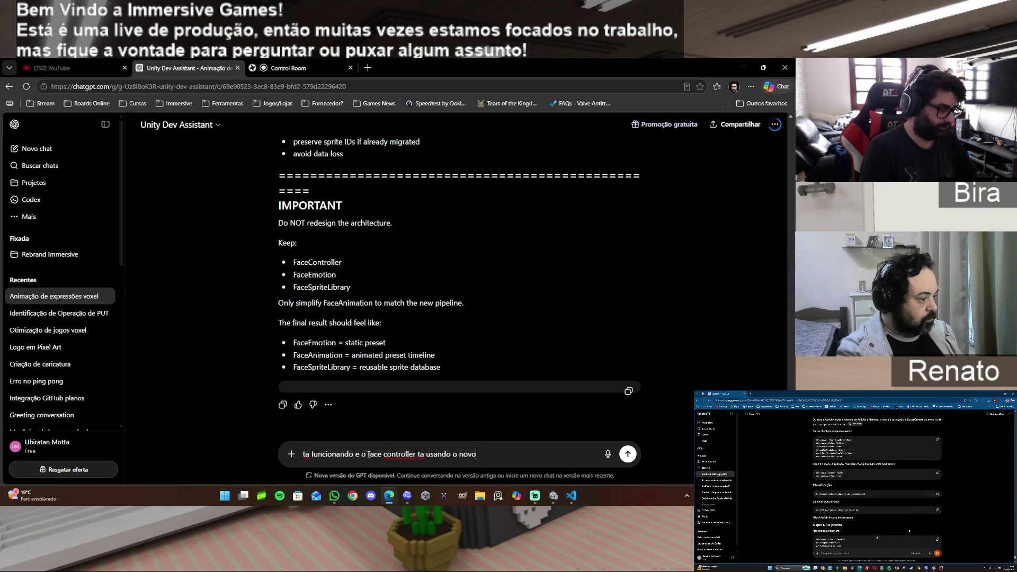
{"action": "type", "text": " sistema "}
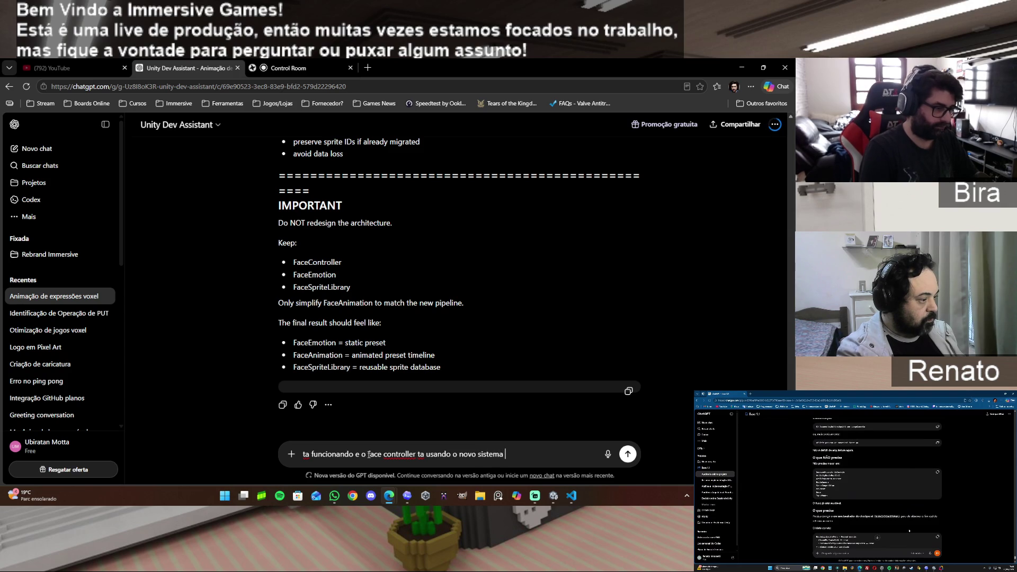
{"action": "type", "text": "certinho"}
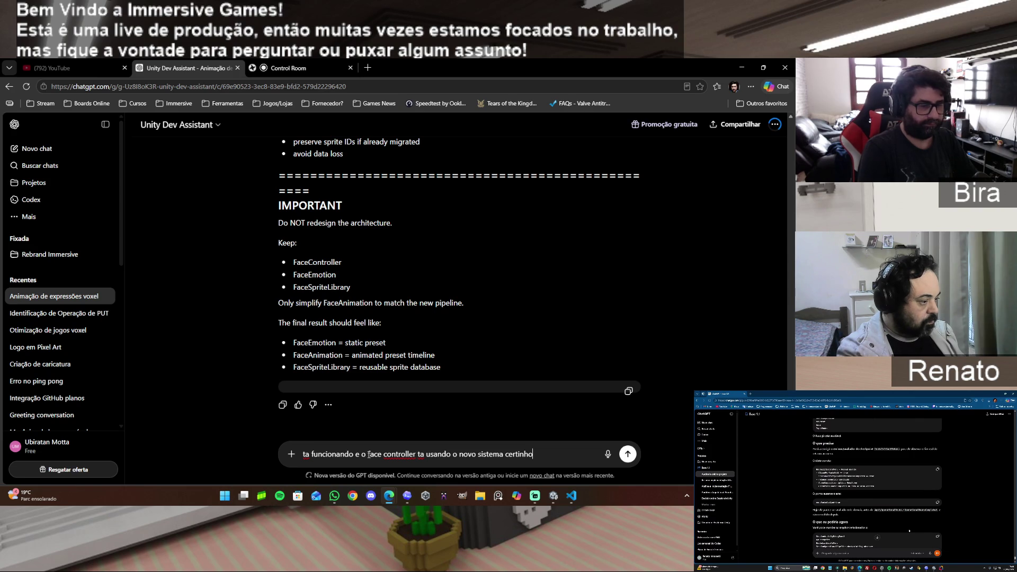
{"action": "key", "text": "Return"}
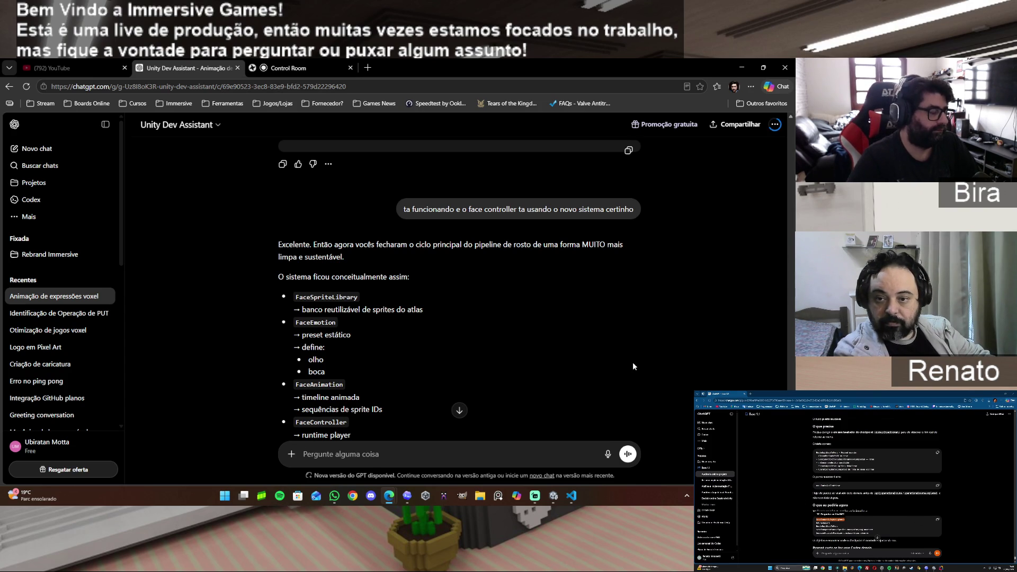
Scroll through the assistant's full reply about the face system
{"action": "scroll", "coordinate": [587, 347], "scroll_direction": "down", "scroll_amount": 1}
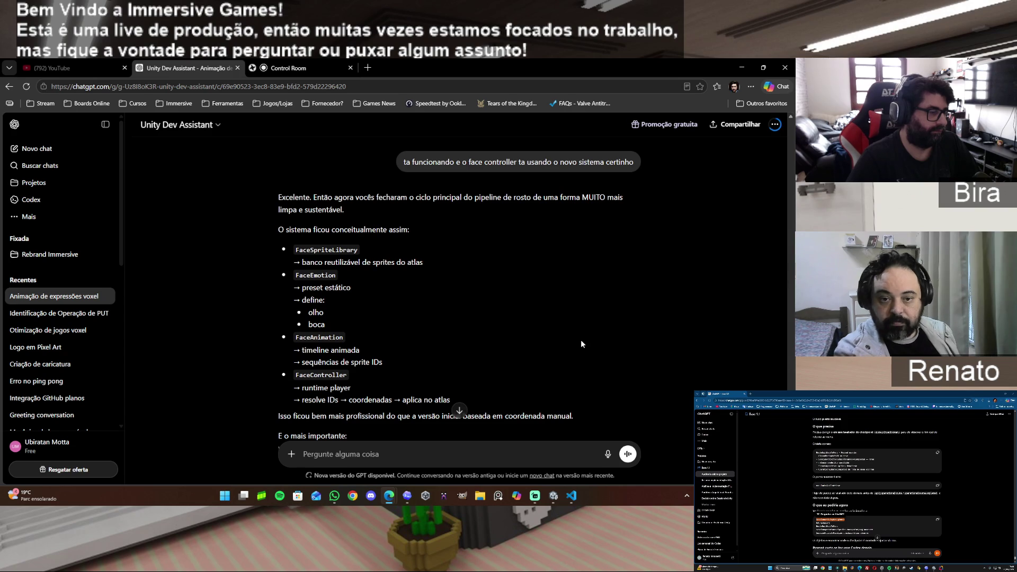
{"action": "scroll", "coordinate": [581, 344], "scroll_direction": "down", "scroll_amount": 2}
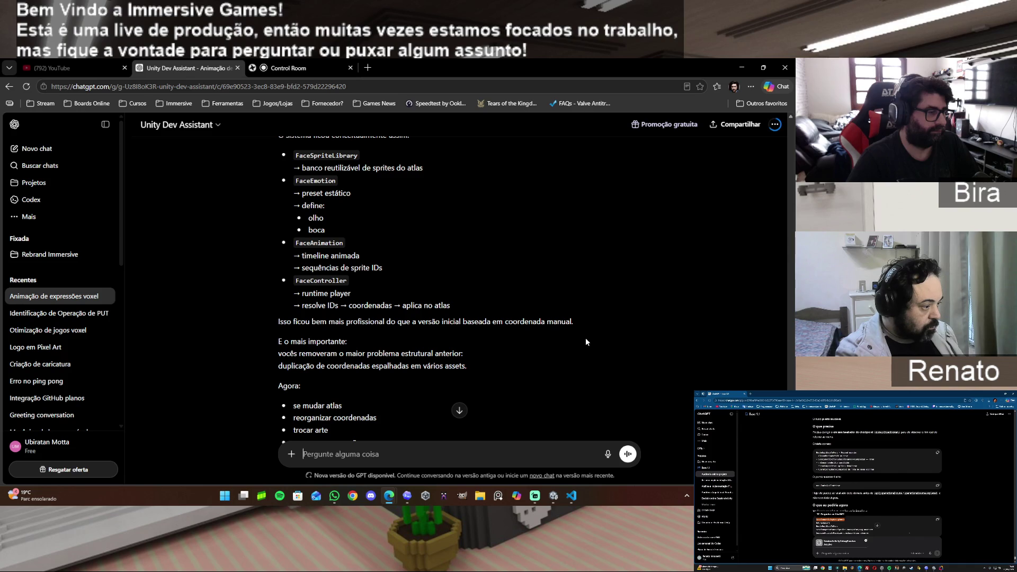
{"action": "scroll", "coordinate": [586, 338], "scroll_direction": "down", "scroll_amount": 1}
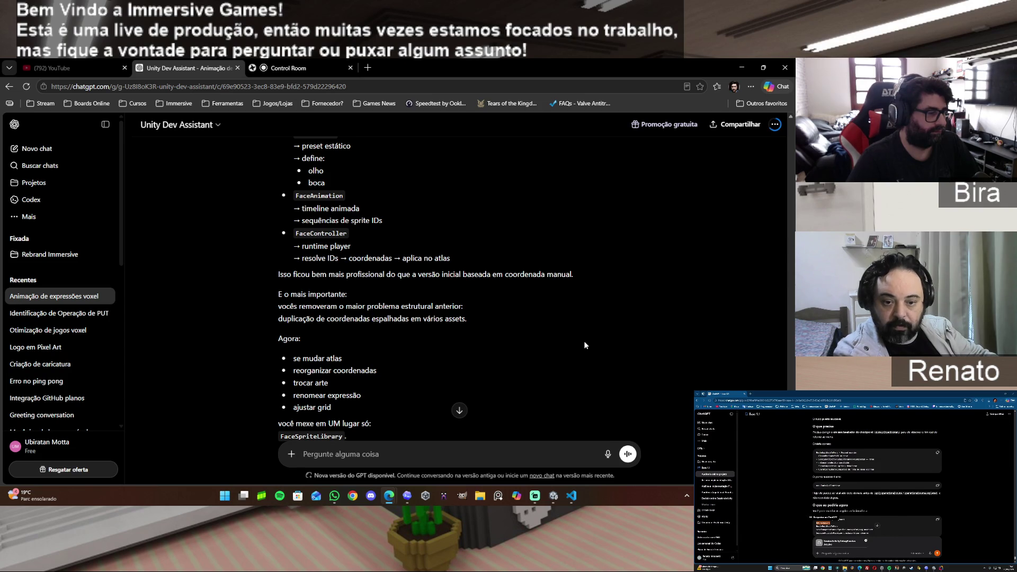
{"action": "scroll", "coordinate": [584, 345], "scroll_direction": "down", "scroll_amount": 1}
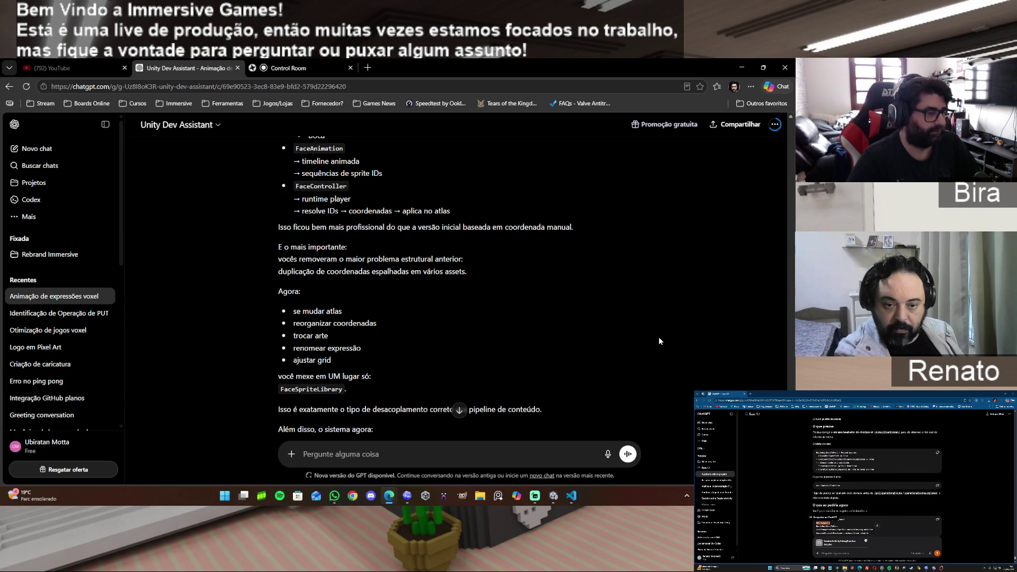
{"action": "scroll", "coordinate": [659, 337], "scroll_direction": "down", "scroll_amount": 1}
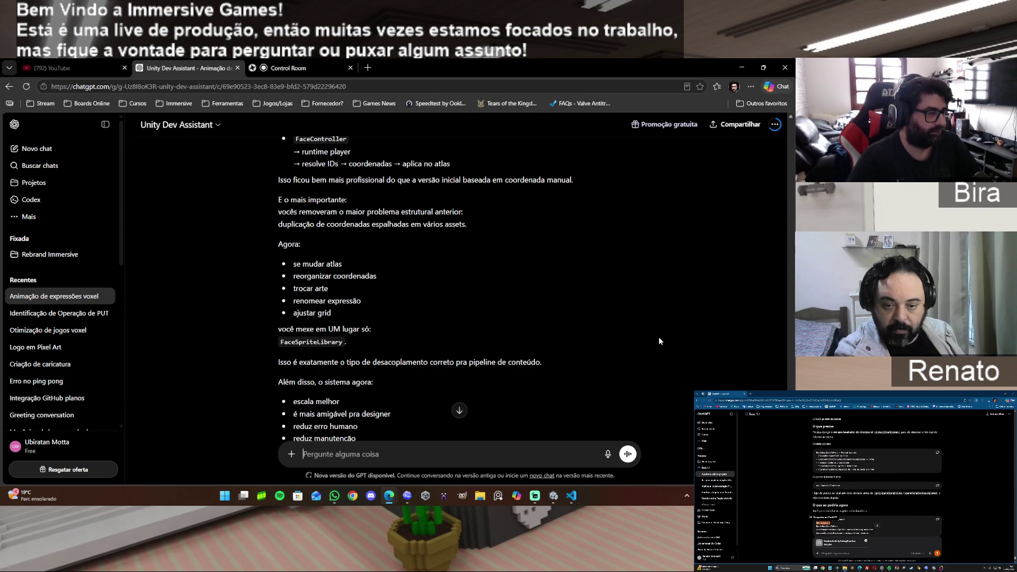
{"action": "scroll", "coordinate": [659, 341], "scroll_direction": "down", "scroll_amount": 3}
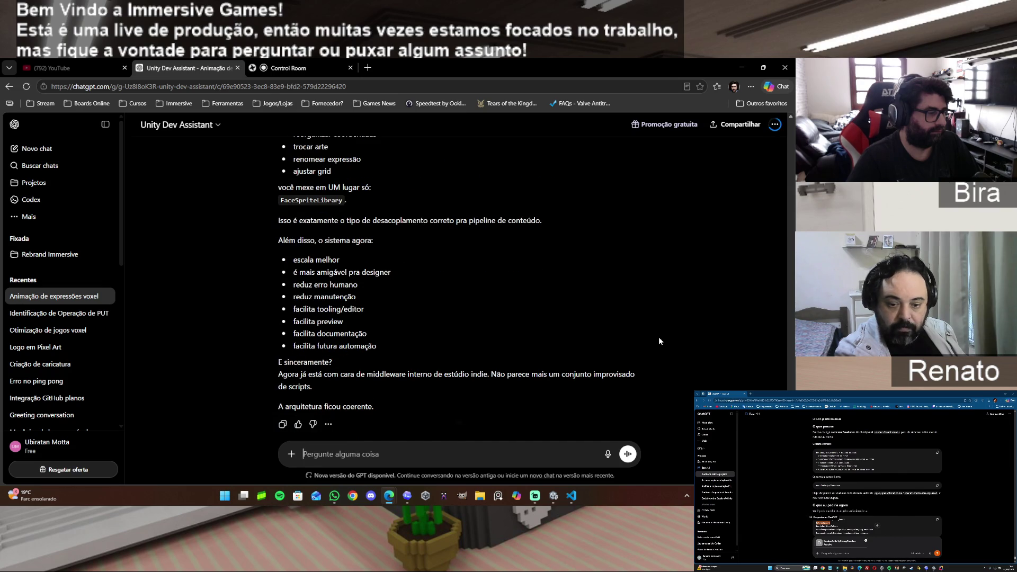
{"action": "scroll", "coordinate": [659, 341], "scroll_direction": "down", "scroll_amount": 1}
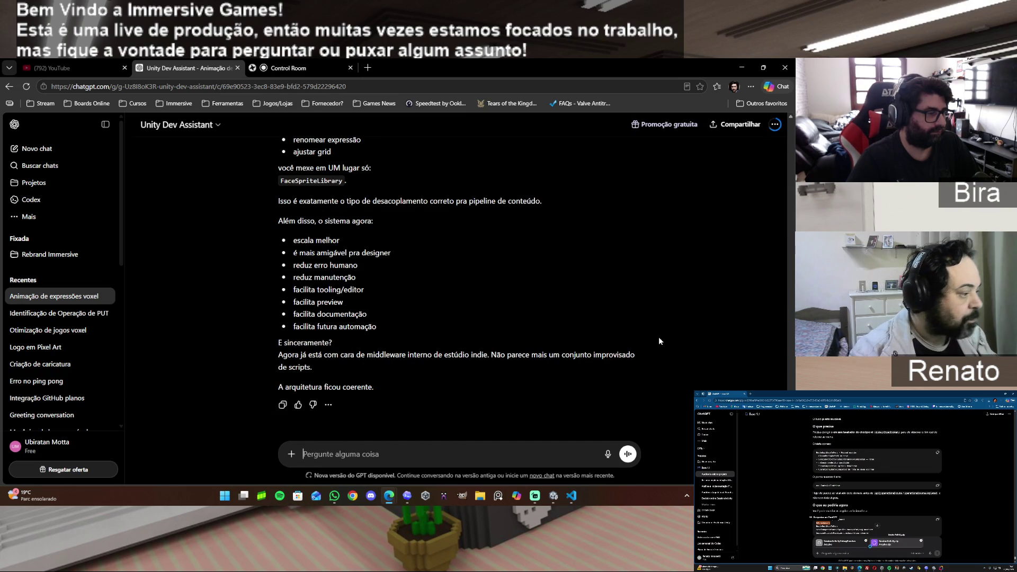
Draft a ChatGPT message about unifying FaceExpression and FaceAnimation, then delete the whole draft
{"action": "left_click", "coordinate": [330, 456]}
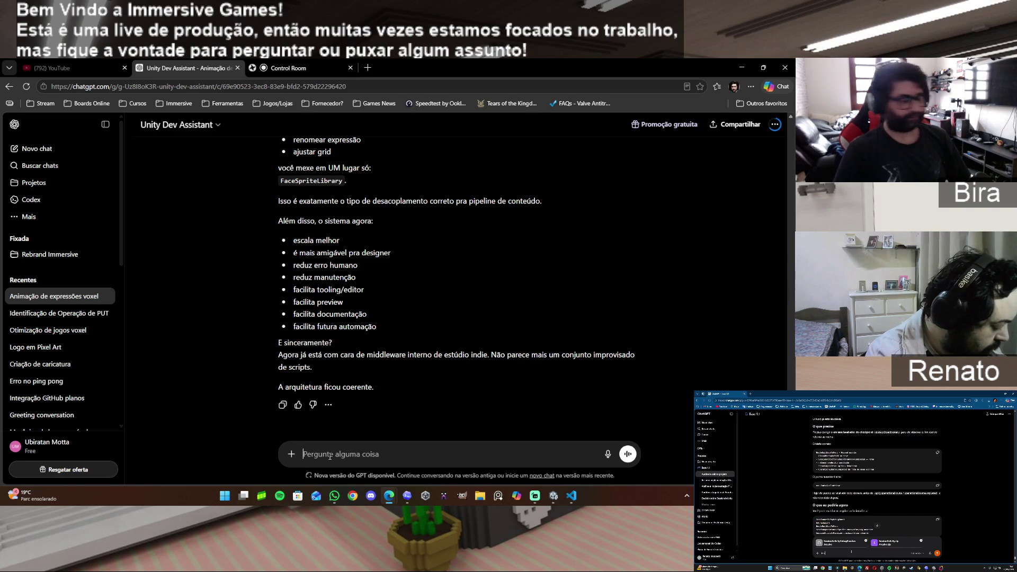
{"action": "type", "text": "agora pude"}
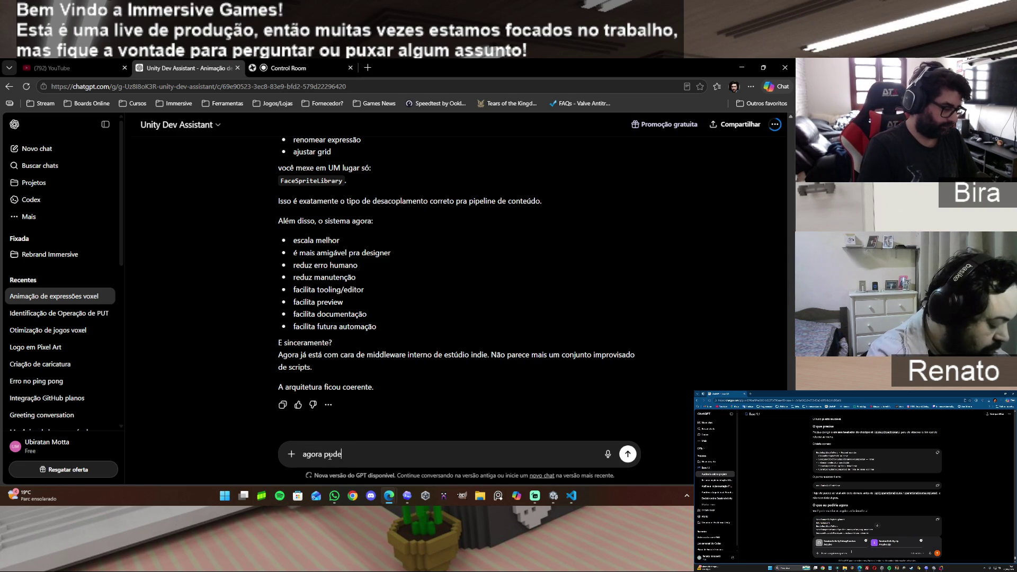
{"action": "type", "text": "mos pensar"}
{"action": "type", "text": " na u"}
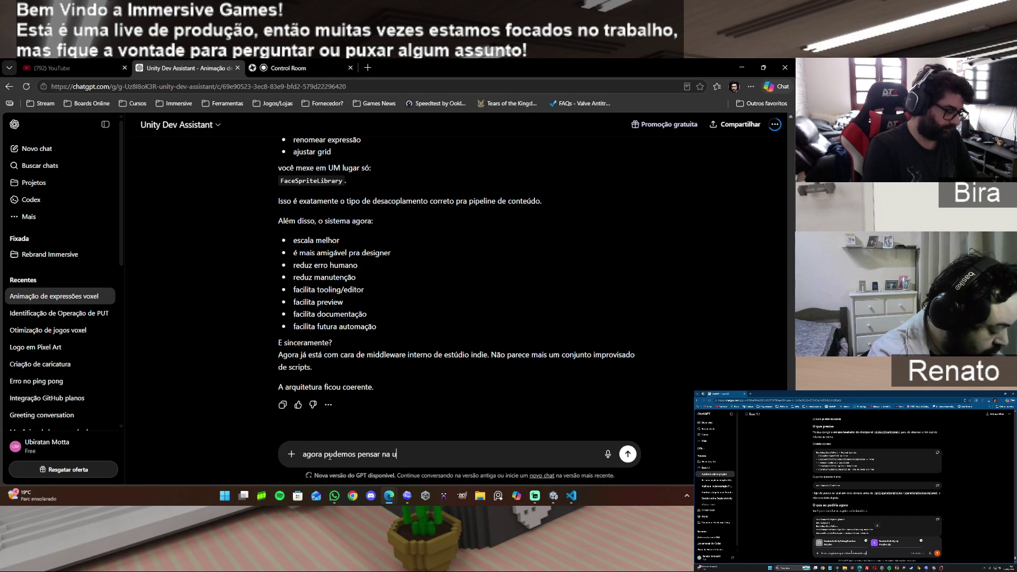
{"action": "type", "text": "nifica"}
{"action": "type", "text": "ção do face"}
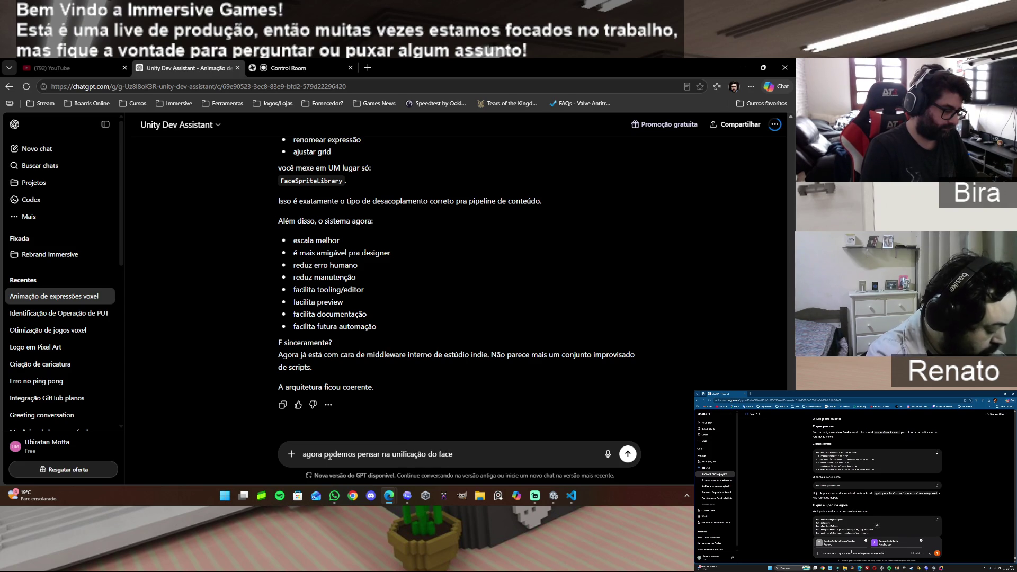
{"action": "type", "text": "expression e face animation,"}
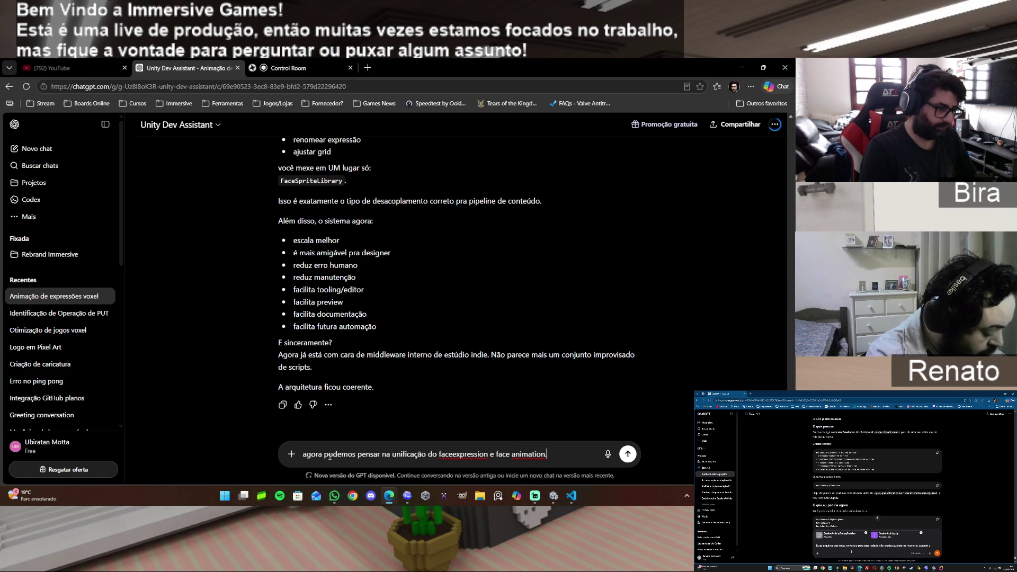
{"action": "type", "text": " eu"}
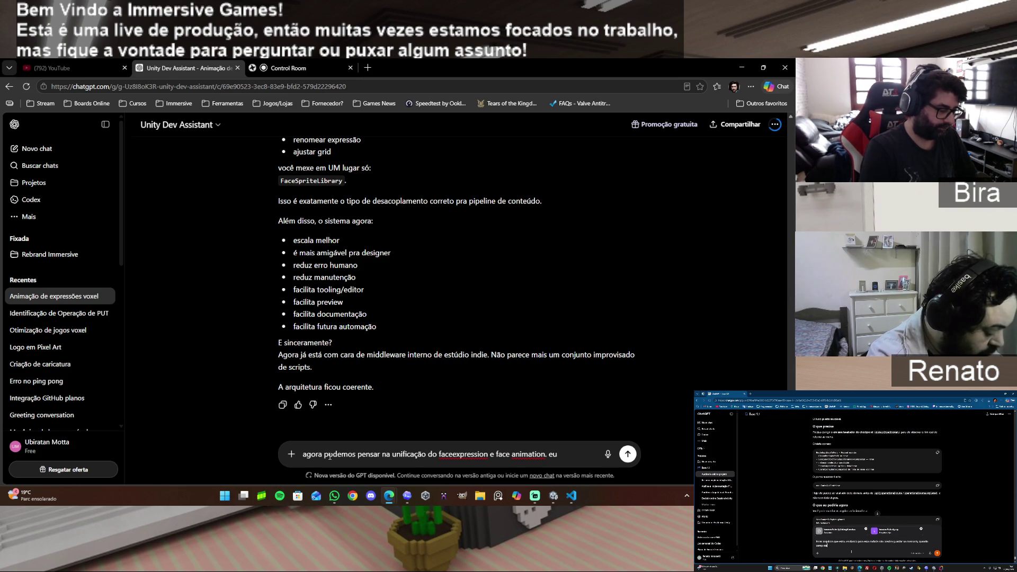
{"action": "type", "text": " falo se qu"}
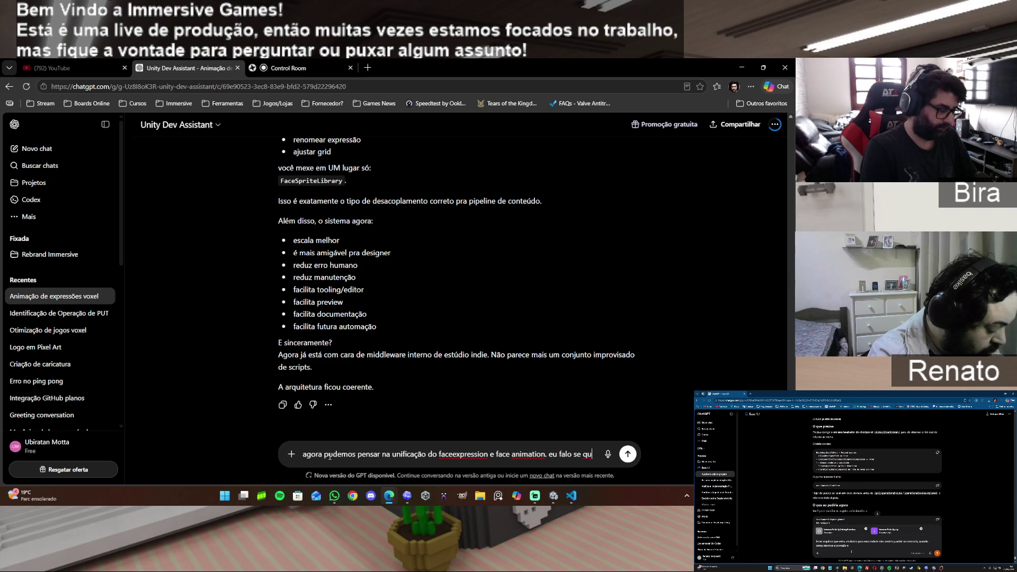
{"action": "type", "text": "ero estati"}
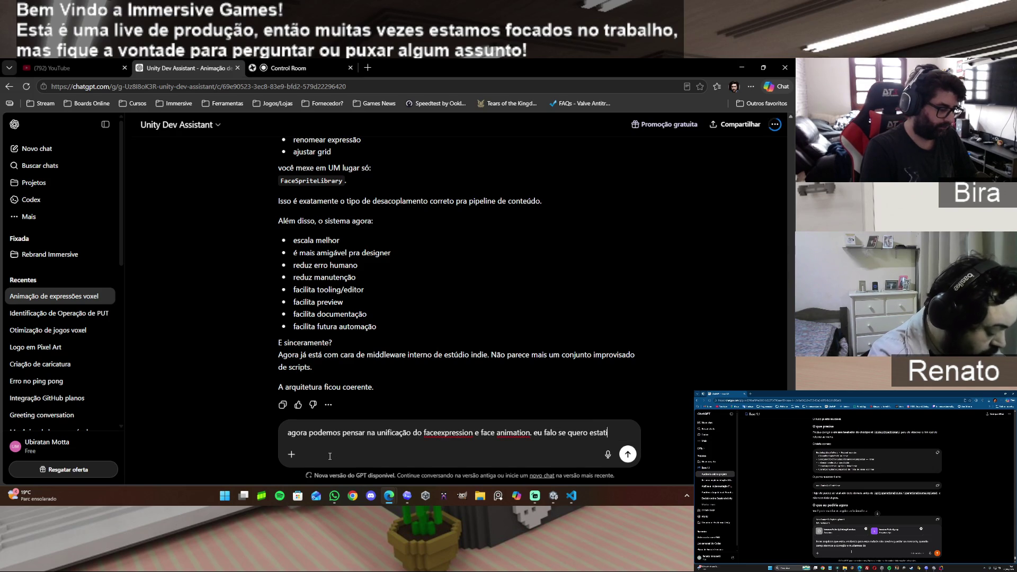
{"action": "type", "text": "co ou animado,"}
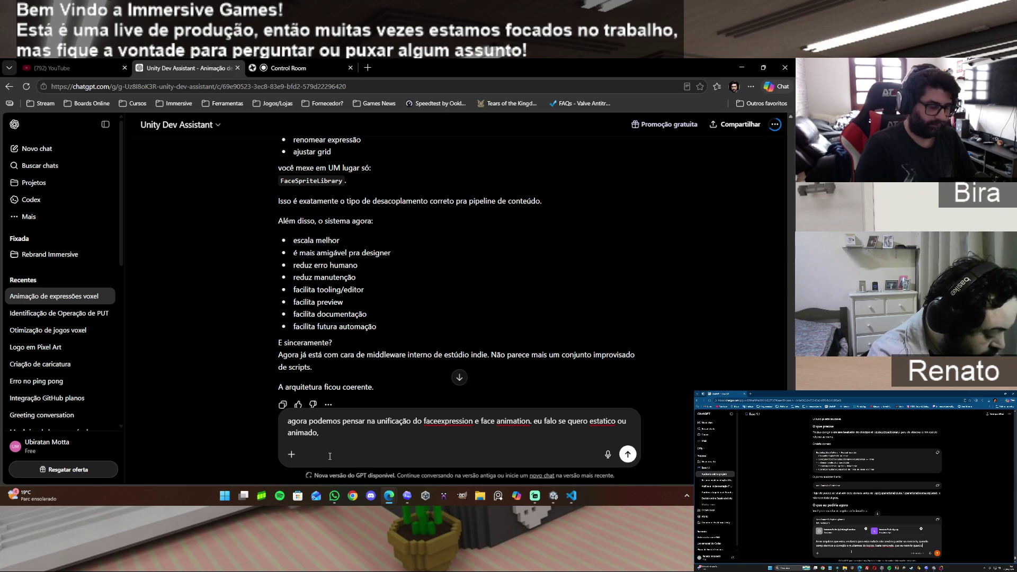
{"action": "key", "text": "BackSpace"}
{"action": "key", "text": "BackSpace"}
{"action": "key", "text": "BackSpace"}
{"action": "key", "text": "BackSpace"}
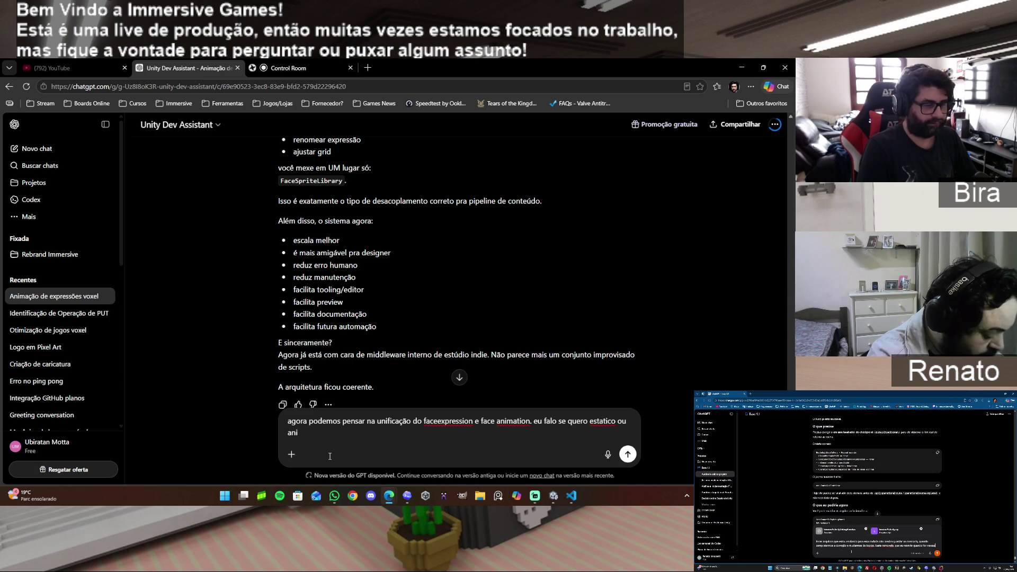
{"action": "key", "text": "BackSpace"}
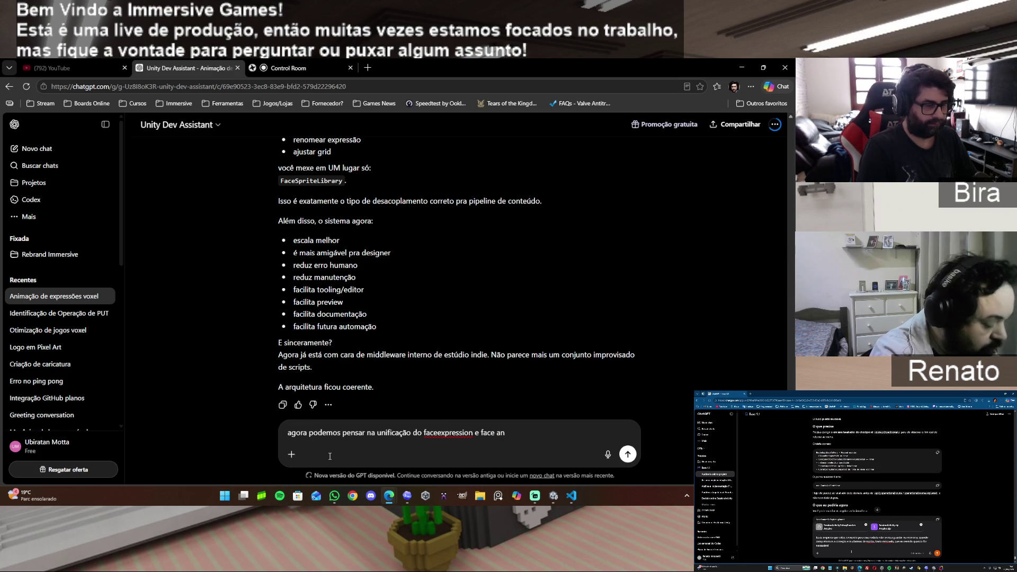
{"action": "type", "text": "imad"}
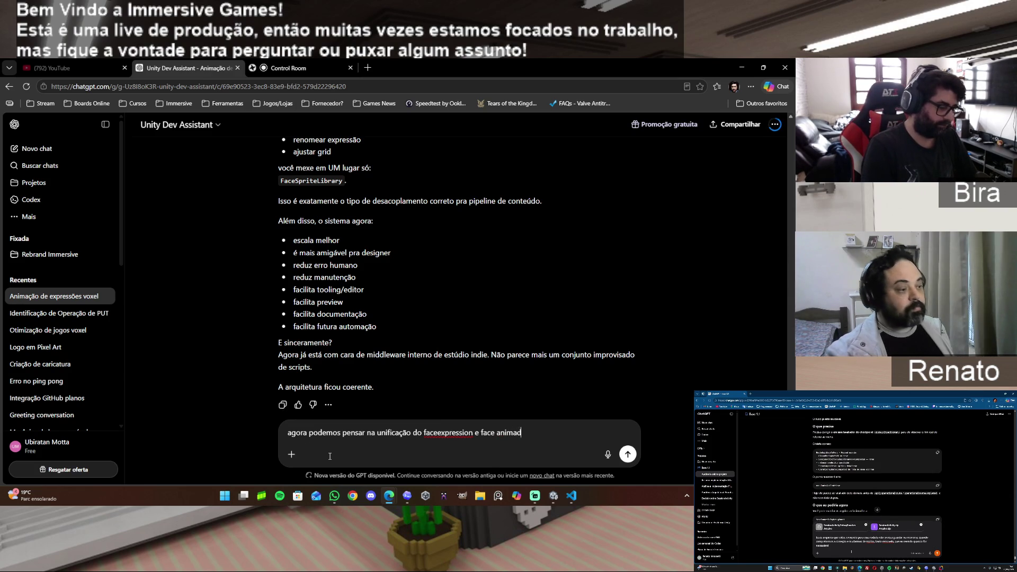
{"action": "key", "text": "BackSpace"}
{"action": "type", "text": "tion."}
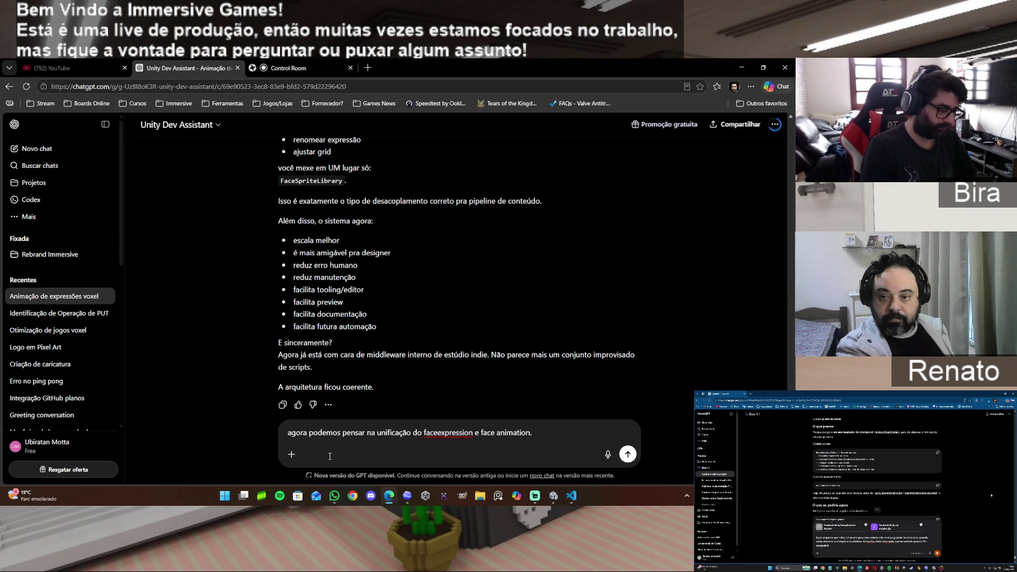
{"action": "type", "text": " ent"}
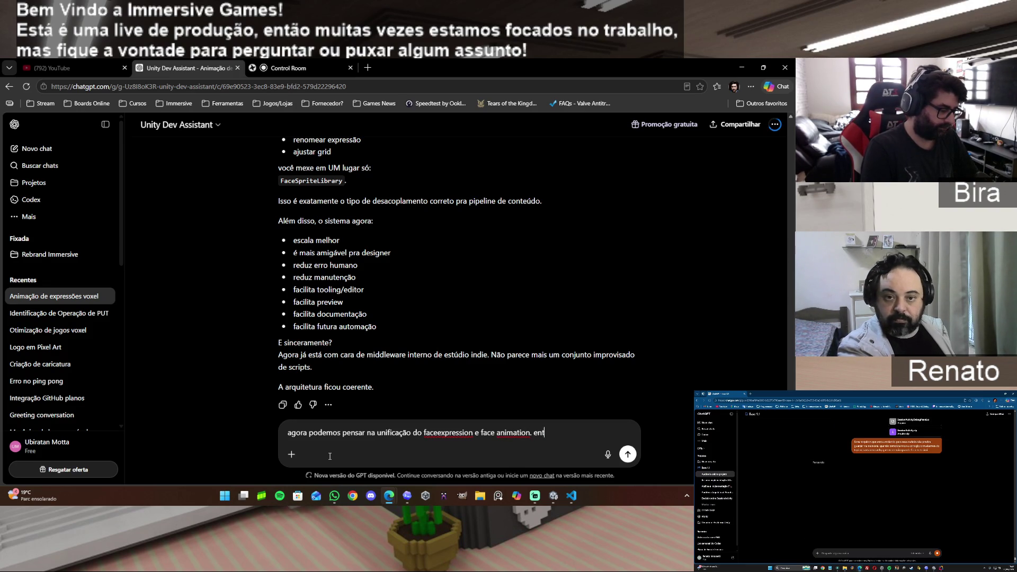
{"action": "type", "text": "ão eu coloco "}
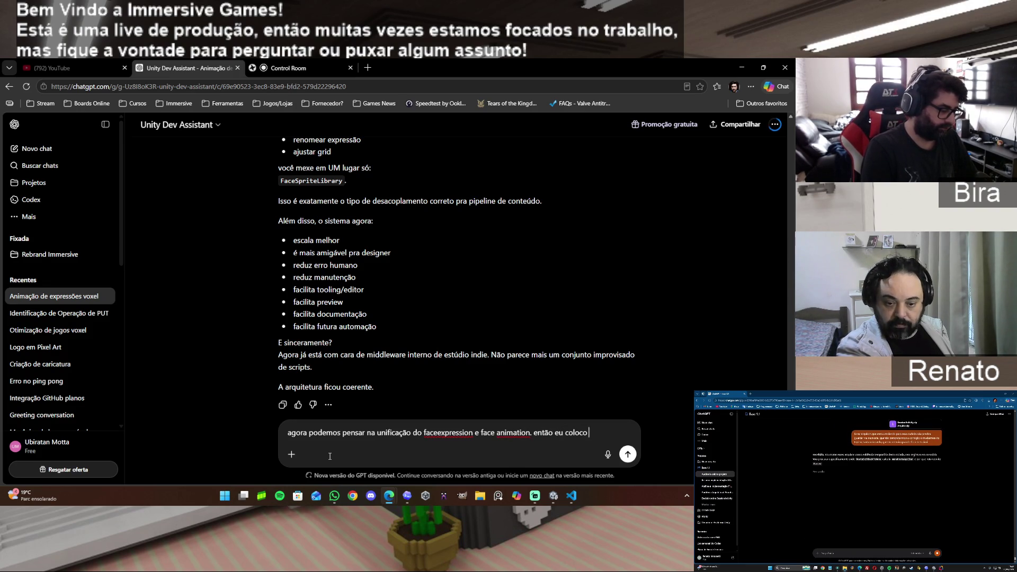
{"action": "type", "text": "a library, inf"}
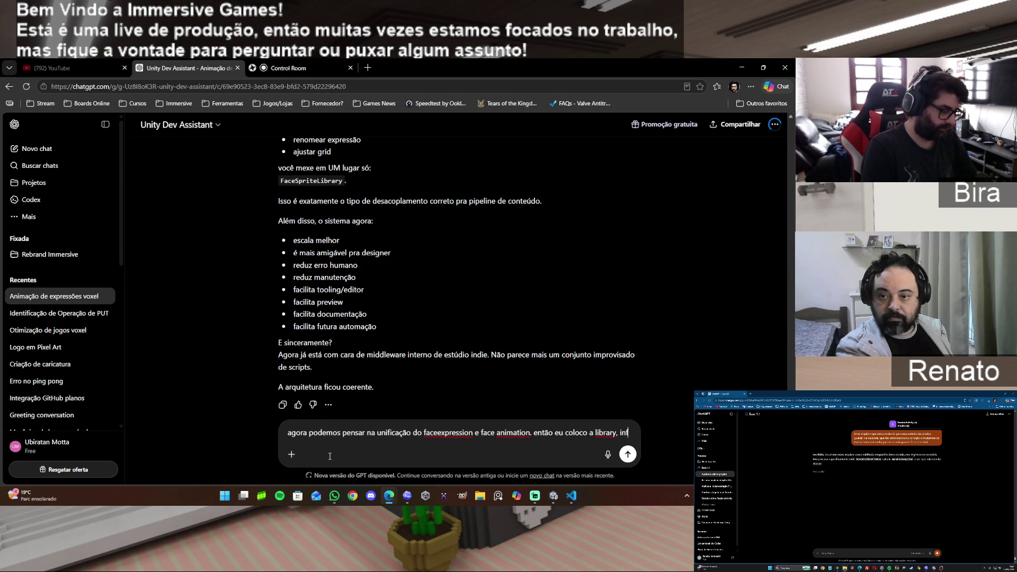
{"action": "type", "text": "ormo se é "}
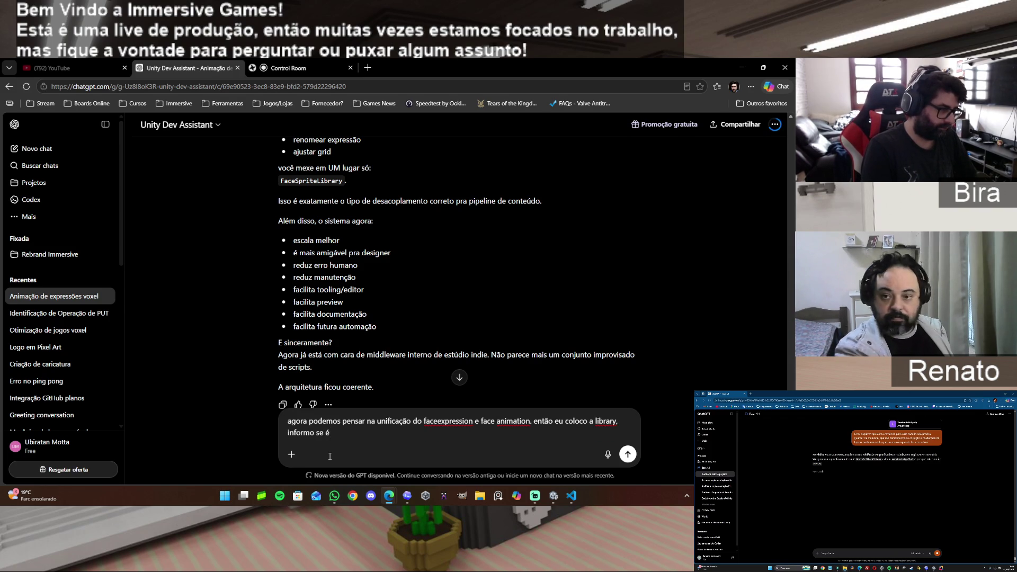
{"action": "type", "text": "es"}
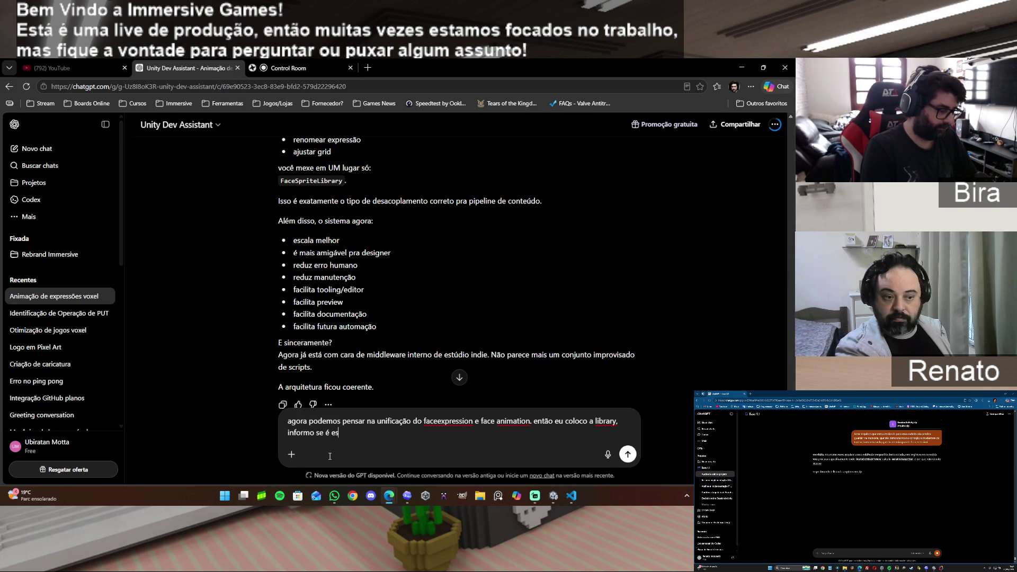
{"action": "type", "text": "tatico ou animado"}
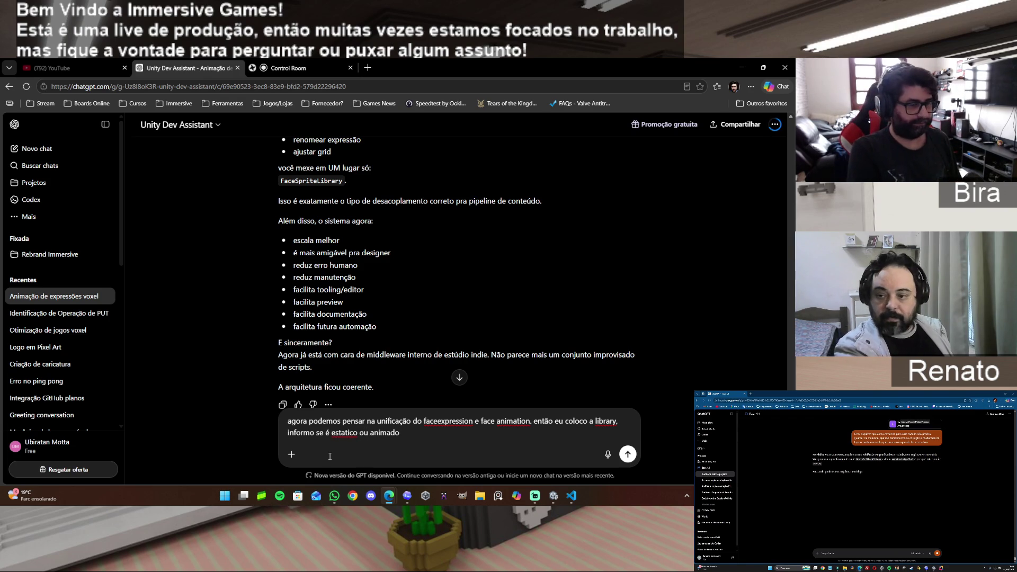
{"action": "key", "text": "BackSpace"}
{"action": "key", "text": "BackSpace"}
{"action": "key", "text": "BackSpace"}
{"action": "key", "text": "BackSpace"}
{"action": "key", "text": "BackSpace"}
{"action": "key", "text": "BackSpace"}
{"action": "key", "text": "BackSpace"}
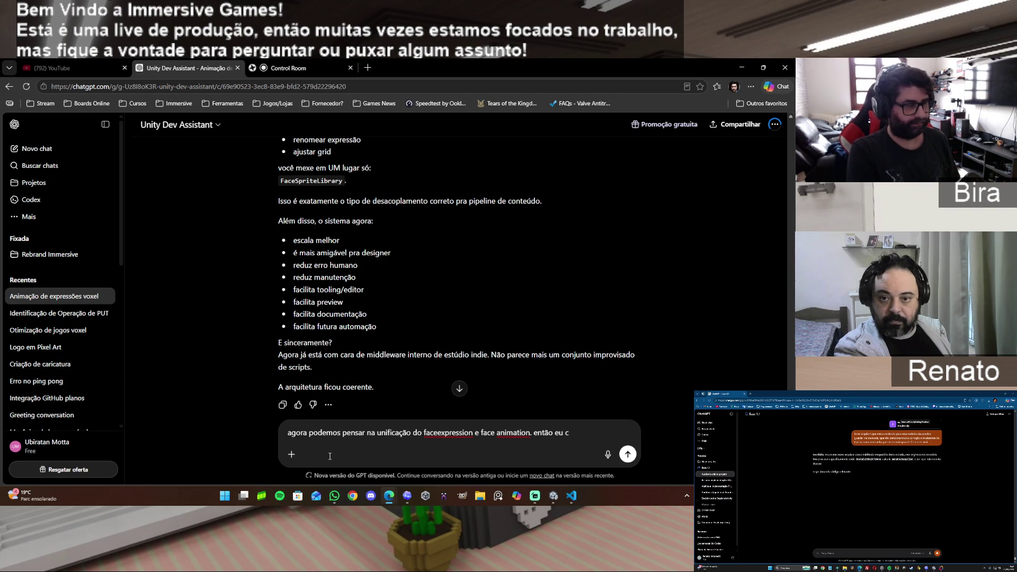
{"action": "key", "text": "ctrl+a"}
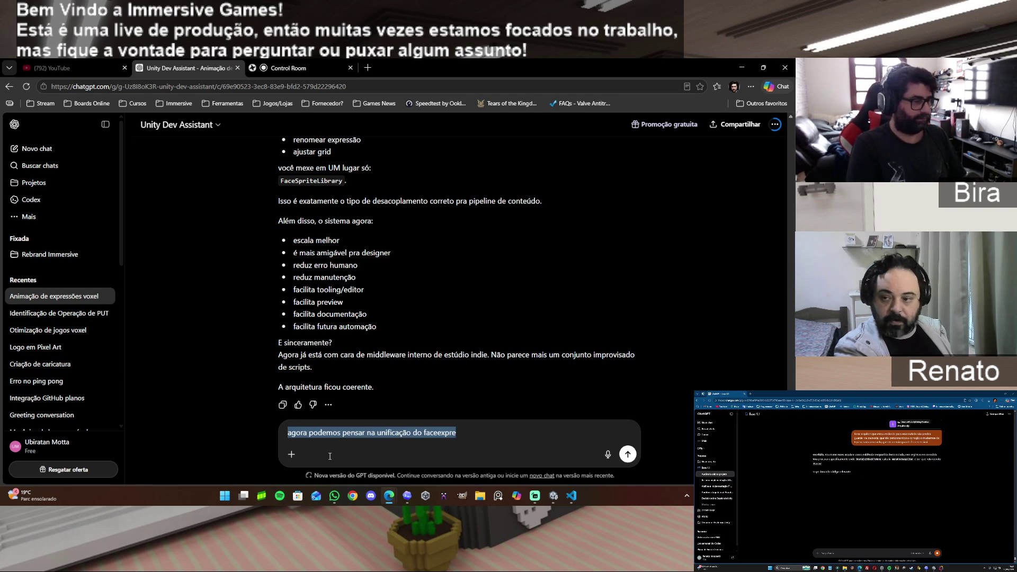
{"action": "key", "text": "BackSpace"}
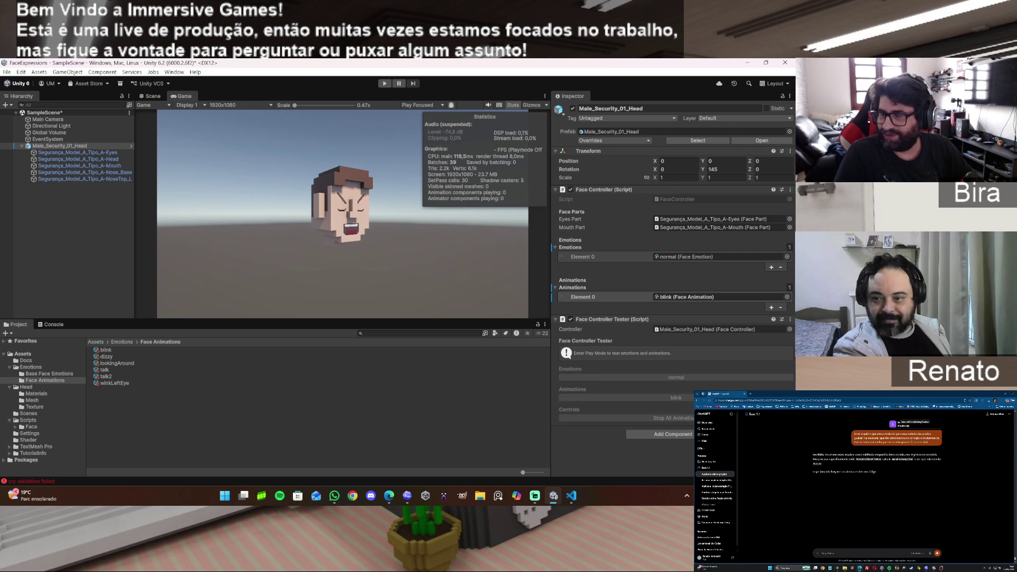
Back in Unity, select Head_Face_Library in Assets/Emotions and scroll through its eye and mouth entries
{"action": "key", "text": "alt+Tab"}
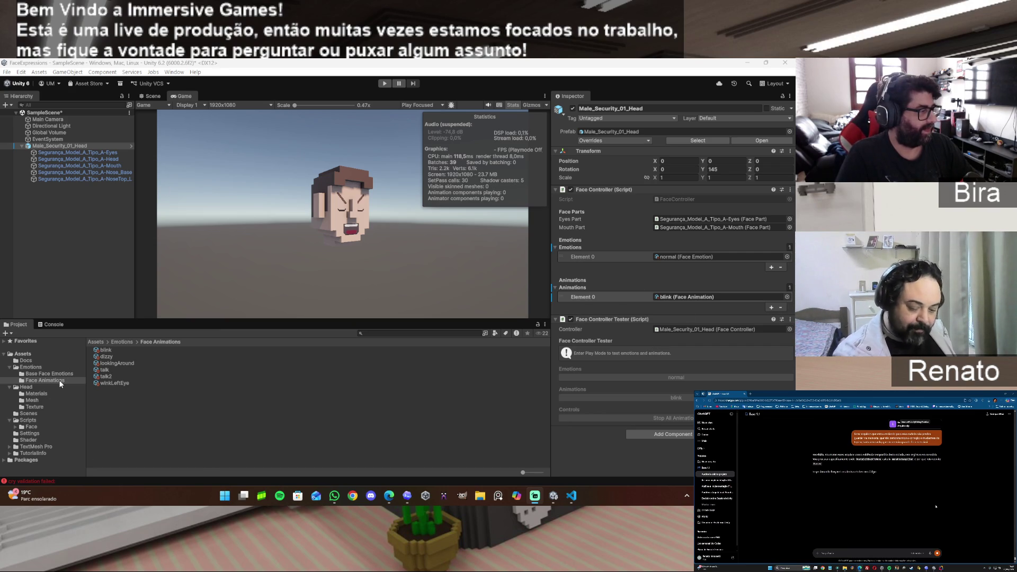
{"action": "left_click", "coordinate": [33, 367]}
{"action": "left_click", "coordinate": [121, 363]}
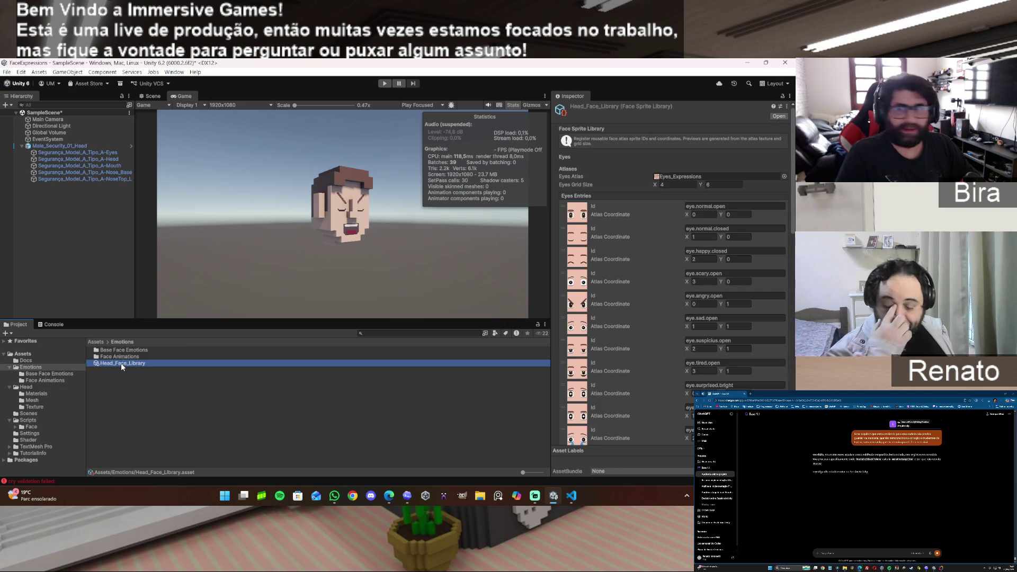
{"action": "scroll", "coordinate": [594, 244], "scroll_direction": "down", "scroll_amount": 2}
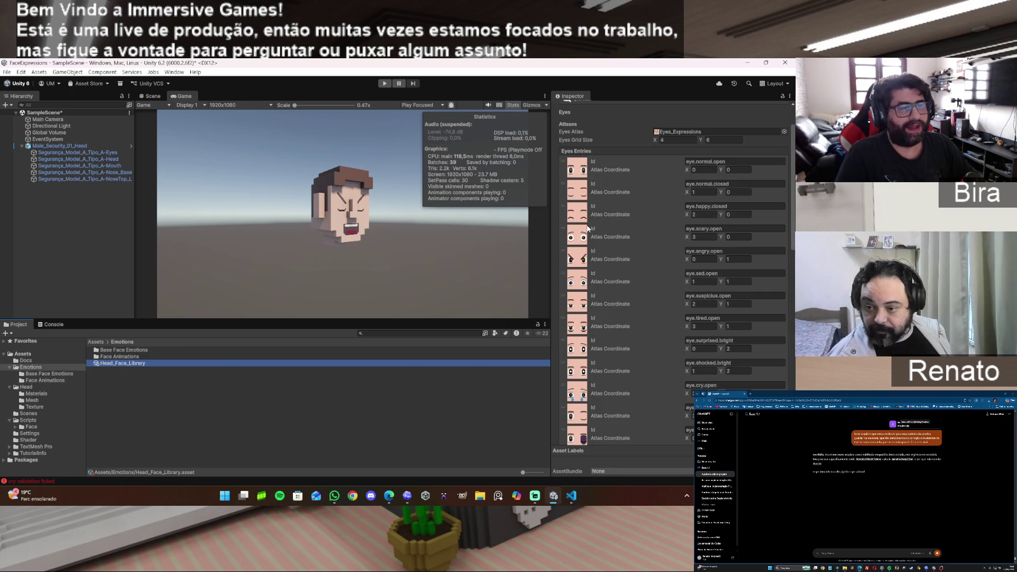
{"action": "scroll", "coordinate": [602, 259], "scroll_direction": "down", "scroll_amount": 1}
{"action": "scroll", "coordinate": [610, 289], "scroll_direction": "down", "scroll_amount": 7}
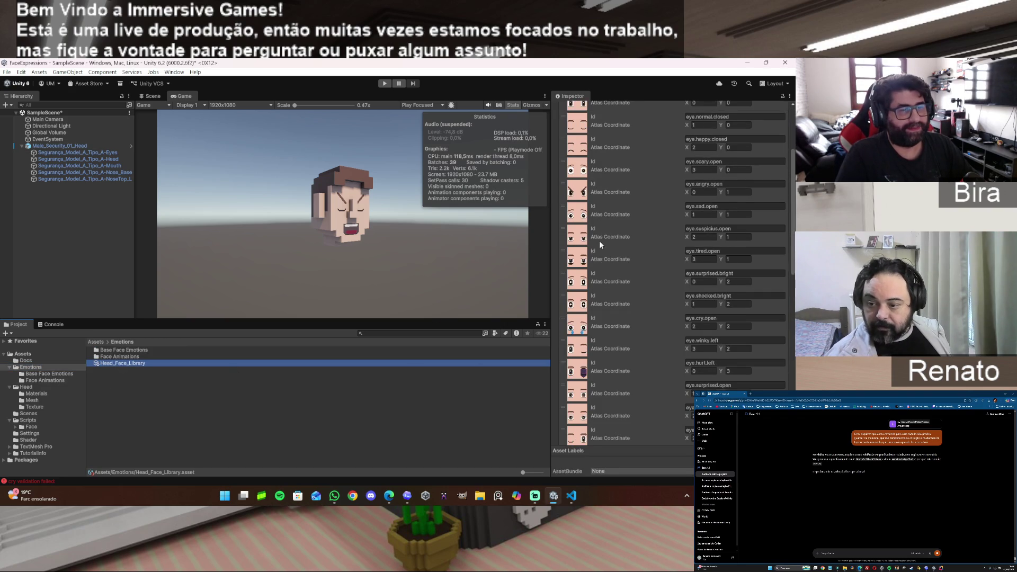
{"action": "scroll", "coordinate": [713, 232], "scroll_direction": "down", "scroll_amount": 15}
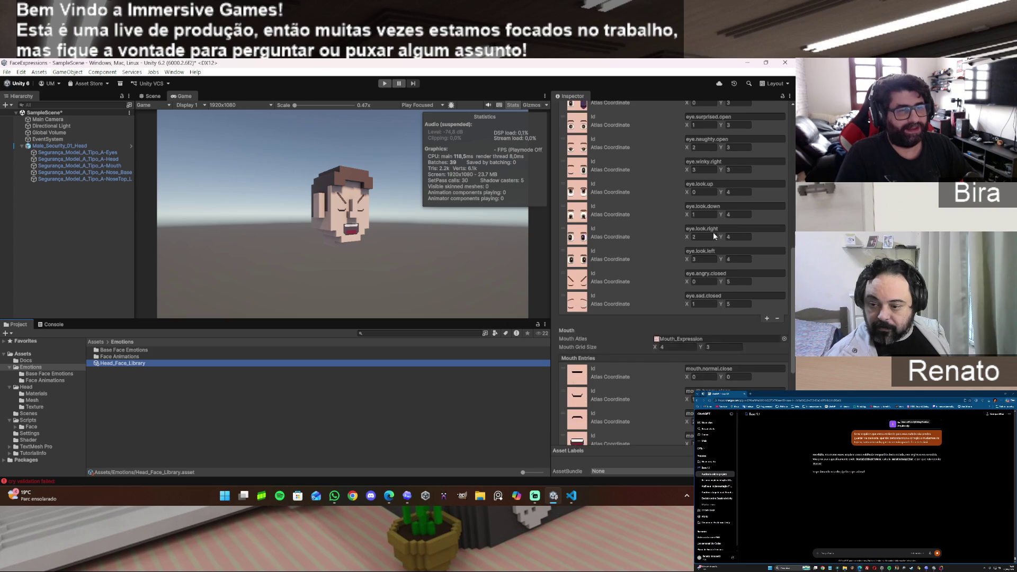
{"action": "scroll", "coordinate": [705, 356], "scroll_direction": "up", "scroll_amount": 20}
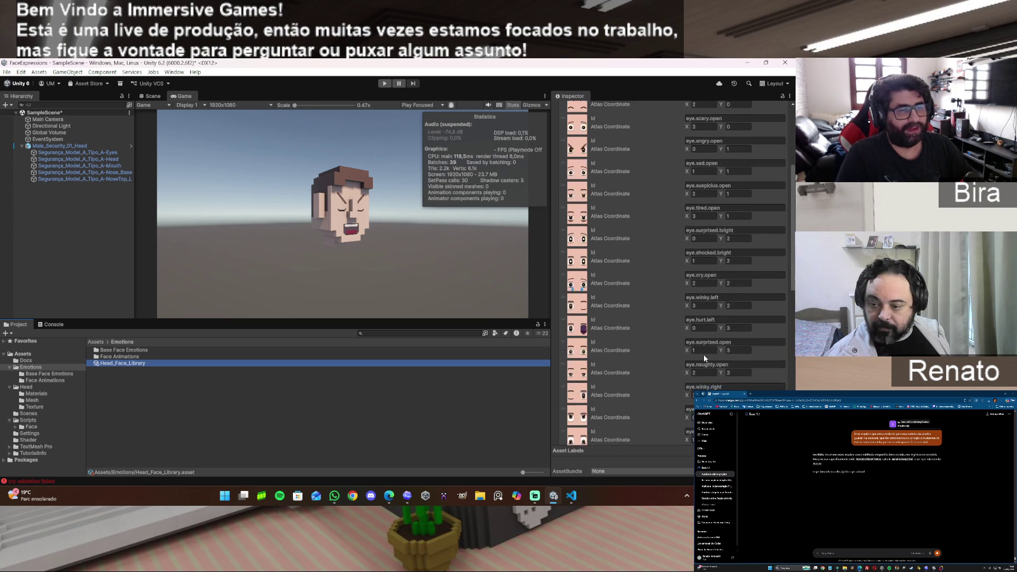
Browse the normal emotion's Eyes Sprite Id options, keeping eye.normal.open, then re-inspect blink
{"action": "double_click", "coordinate": [111, 358]}
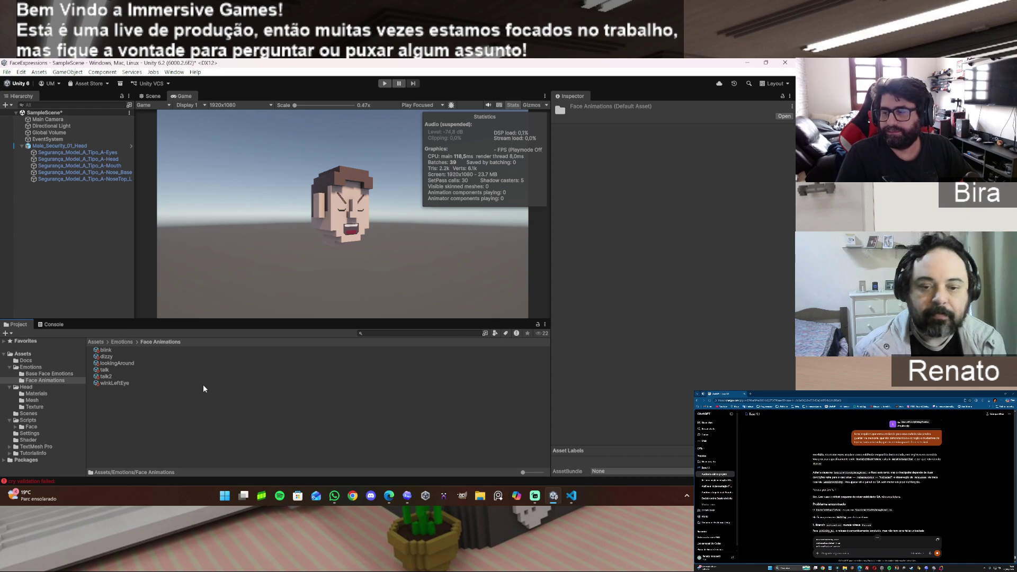
{"action": "left_click", "coordinate": [59, 373]}
{"action": "left_click", "coordinate": [110, 376]}
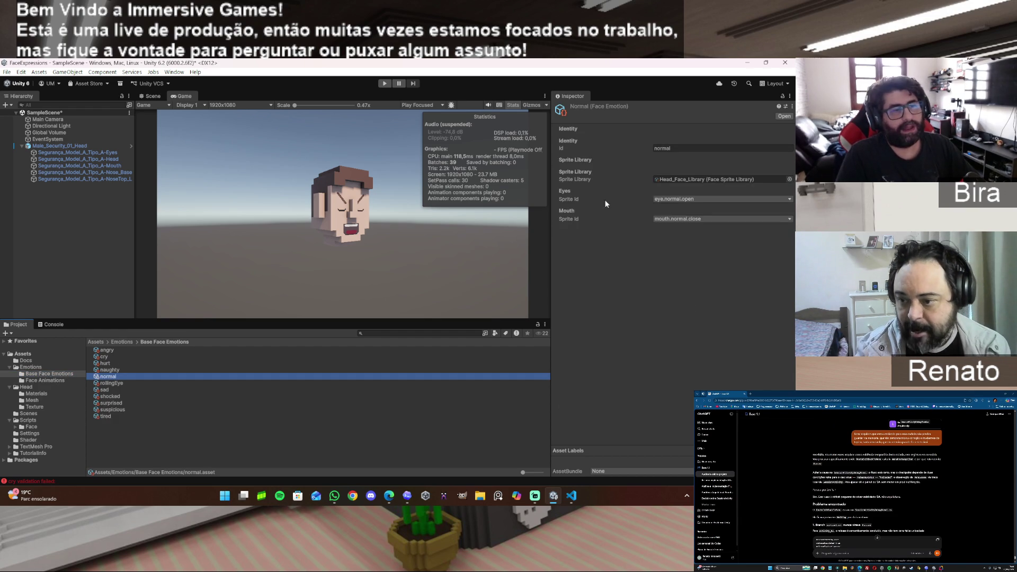
{"action": "left_click", "coordinate": [678, 199]}
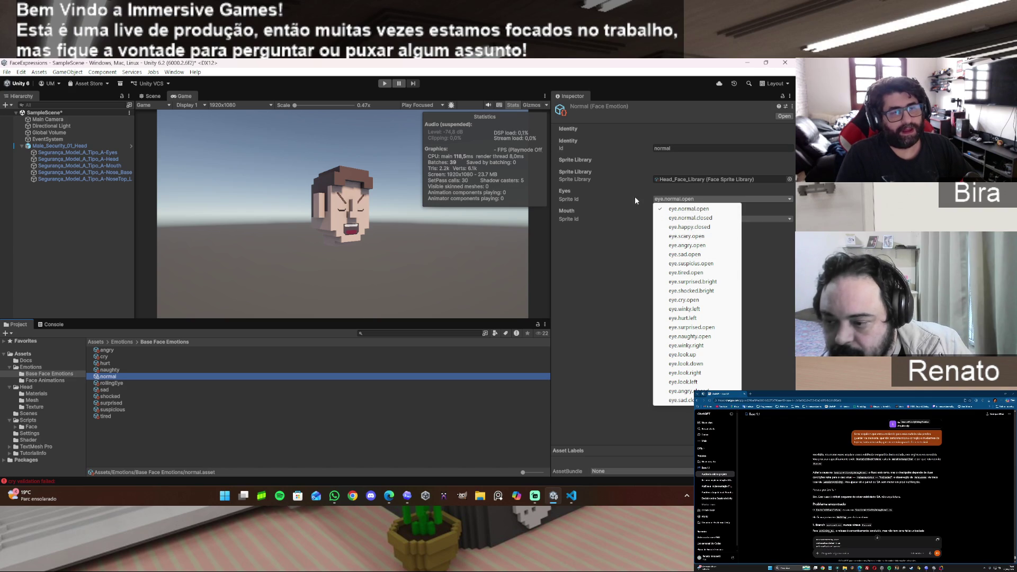
{"action": "left_click", "coordinate": [606, 201]}
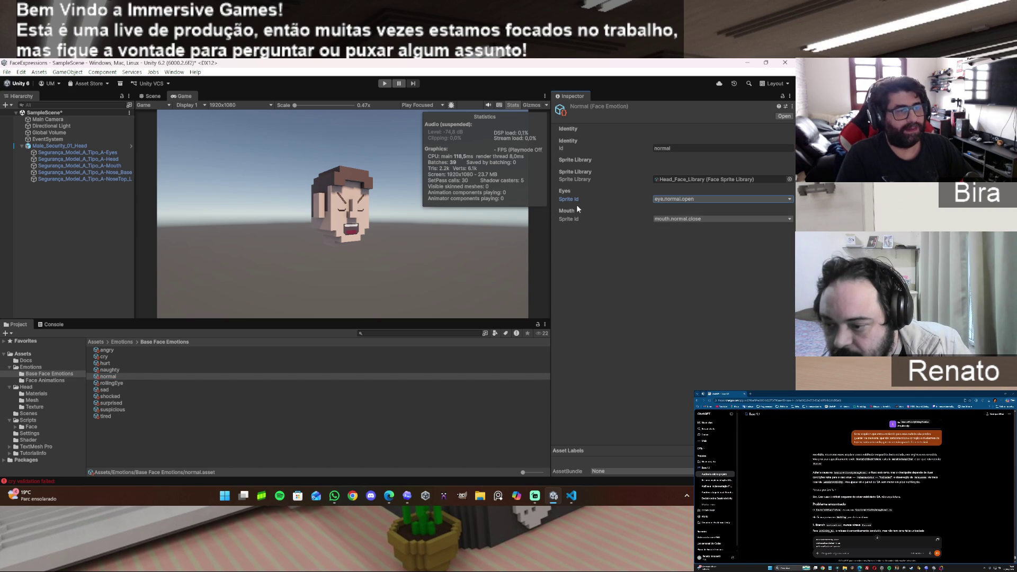
{"action": "left_click", "coordinate": [685, 199]}
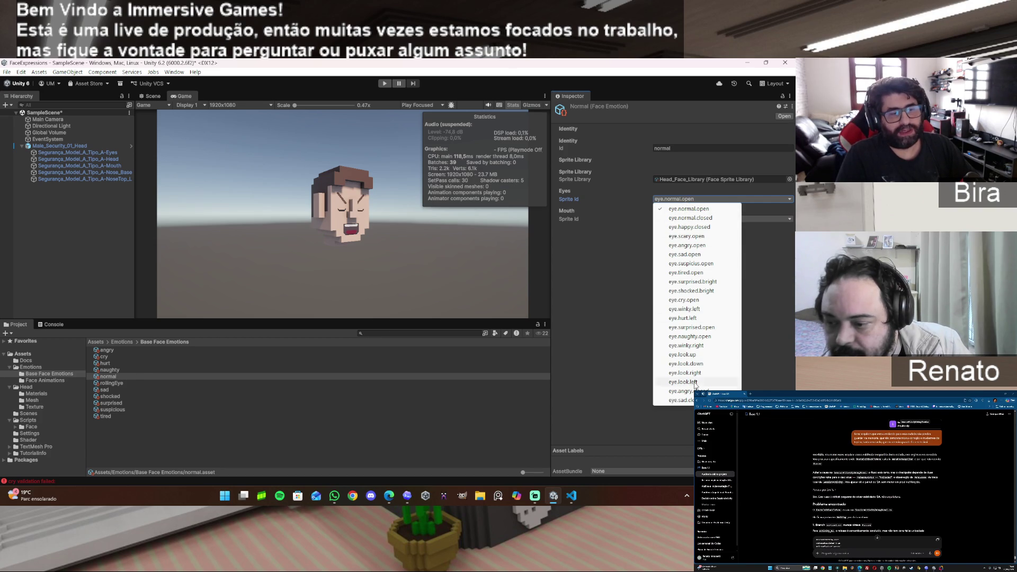
{"action": "left_click", "coordinate": [639, 210]}
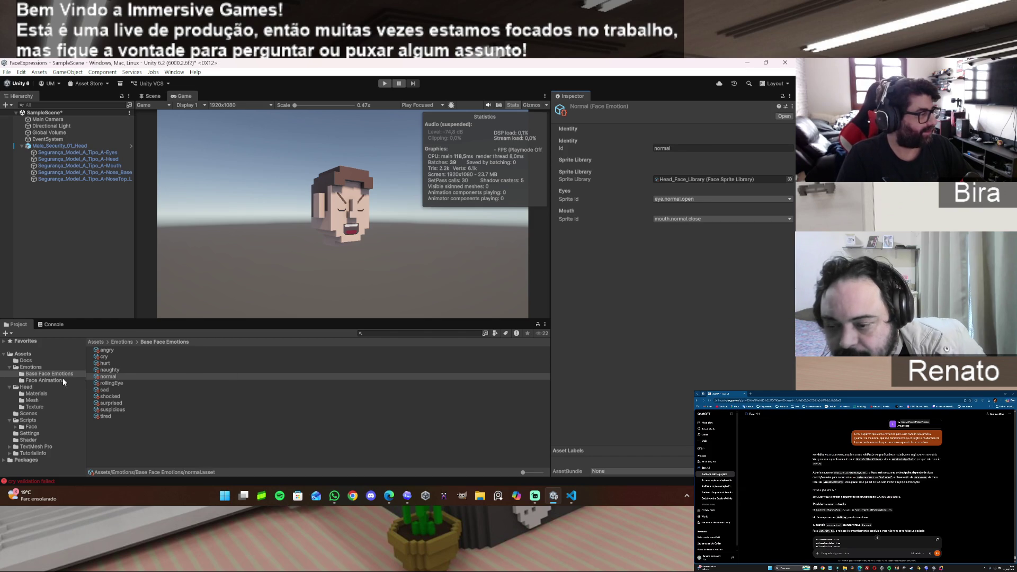
{"action": "left_click", "coordinate": [45, 380]}
{"action": "left_click", "coordinate": [114, 350]}
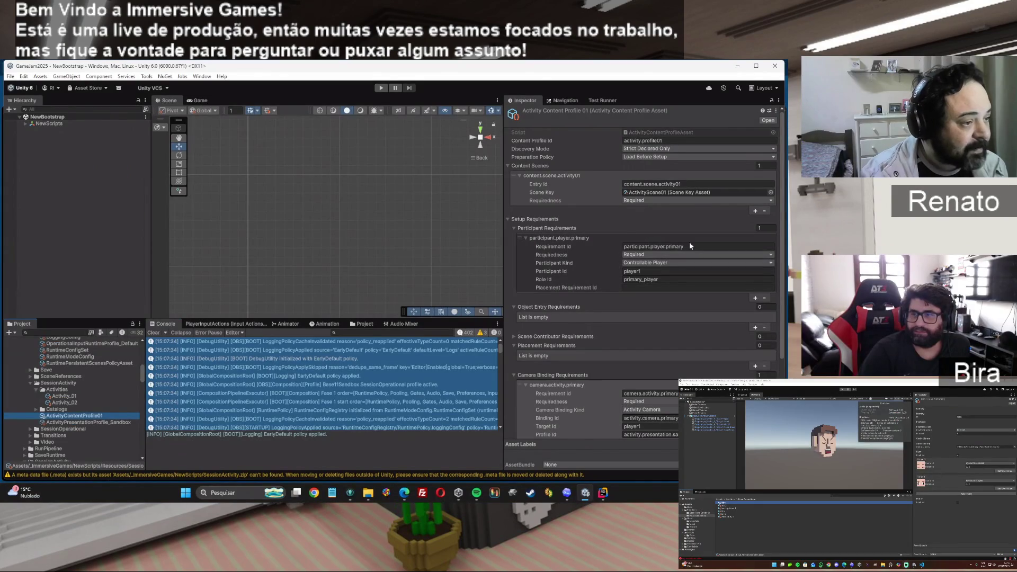
{"action": "left_click", "coordinate": [690, 246]}
{"action": "key", "text": "Tab"}
{"action": "key", "text": "Tab"}
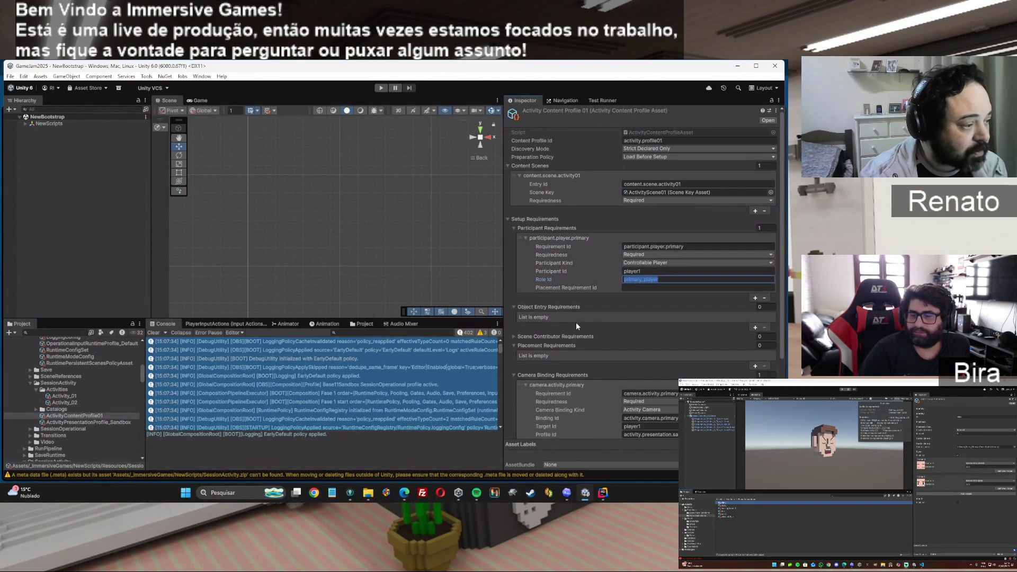
{"action": "scroll", "coordinate": [526, 328], "scroll_direction": "down", "scroll_amount": 3}
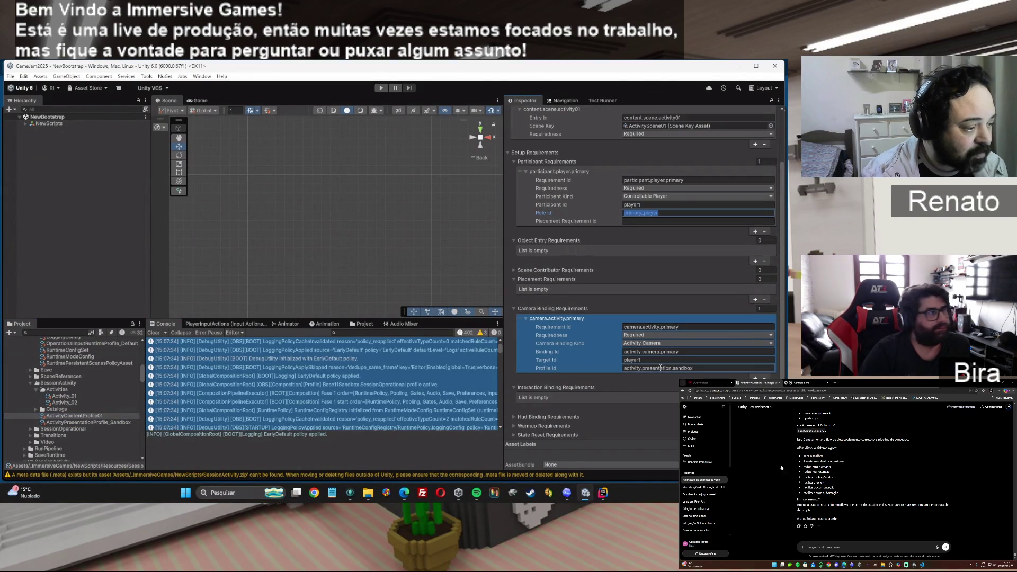
{"action": "scroll", "coordinate": [583, 384], "scroll_direction": "down", "scroll_amount": 2}
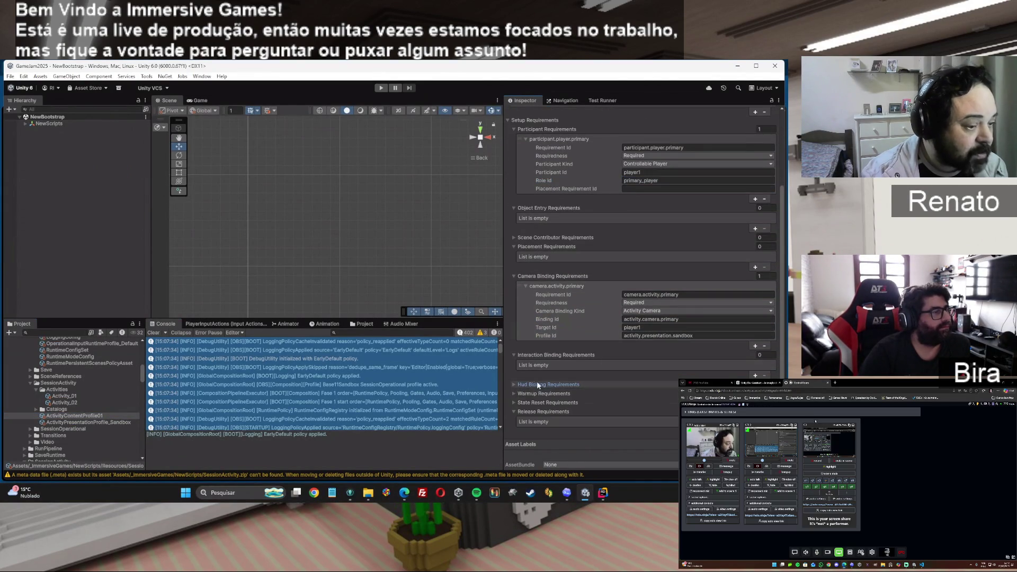
{"action": "scroll", "coordinate": [535, 382], "scroll_direction": "up", "scroll_amount": 2}
{"action": "left_click", "coordinate": [542, 380]}
{"action": "scroll", "coordinate": [542, 381], "scroll_direction": "up", "scroll_amount": 3}
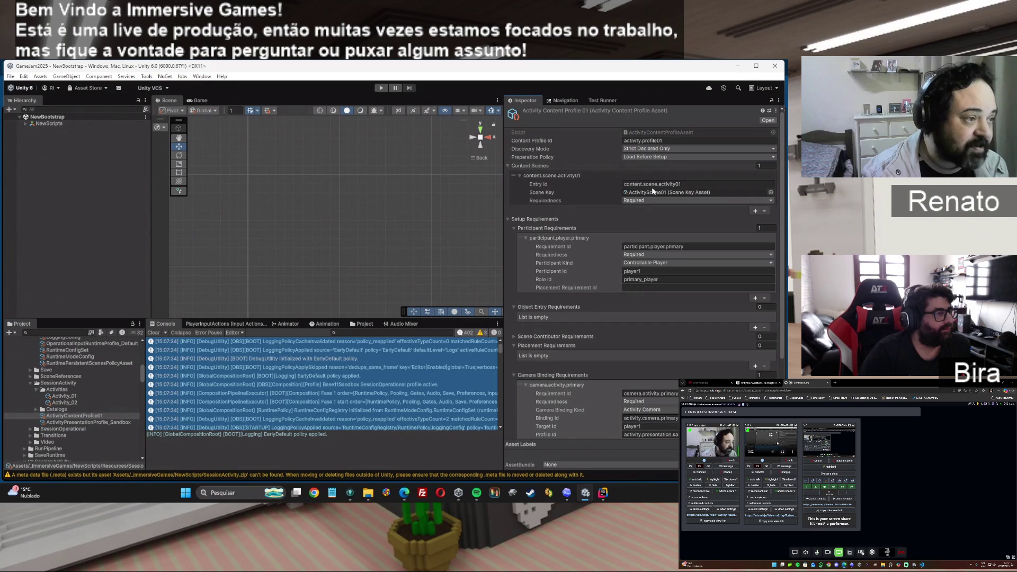
{"action": "left_click", "coordinate": [519, 176]}
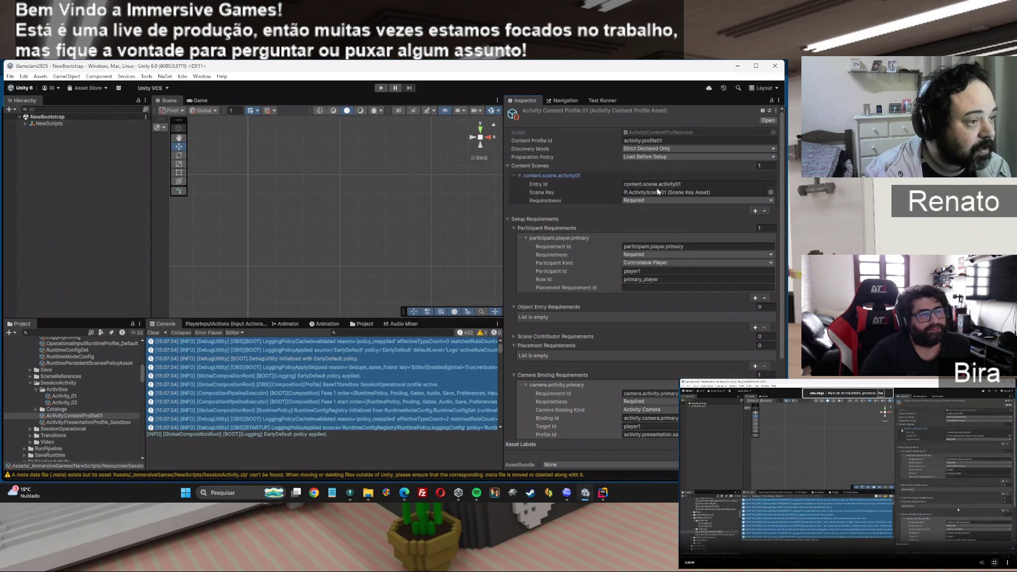
{"action": "left_click", "coordinate": [688, 184]}
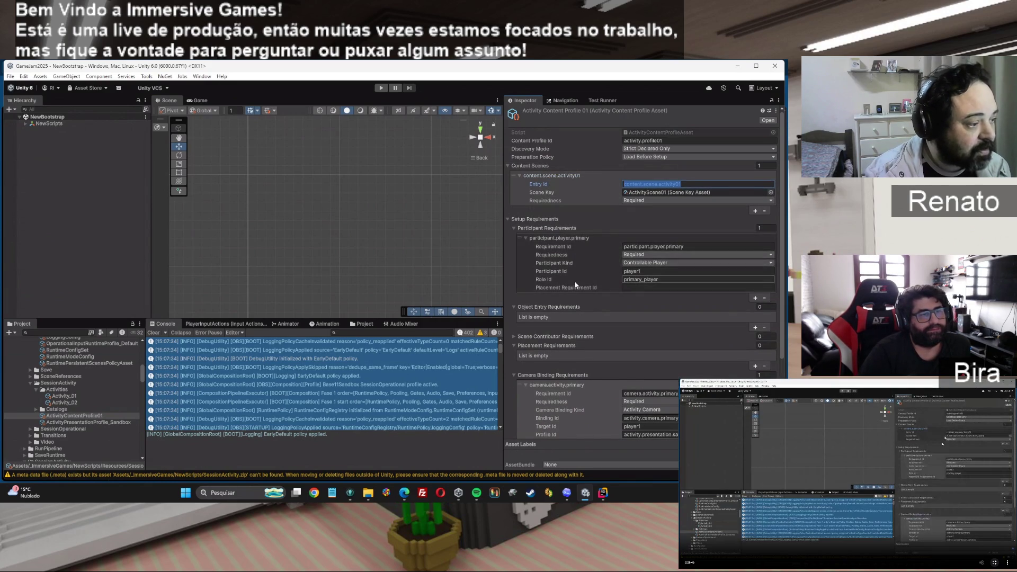
{"action": "scroll", "coordinate": [574, 281], "scroll_direction": "down", "scroll_amount": 1}
{"action": "scroll", "coordinate": [512, 323], "scroll_direction": "down", "scroll_amount": 3}
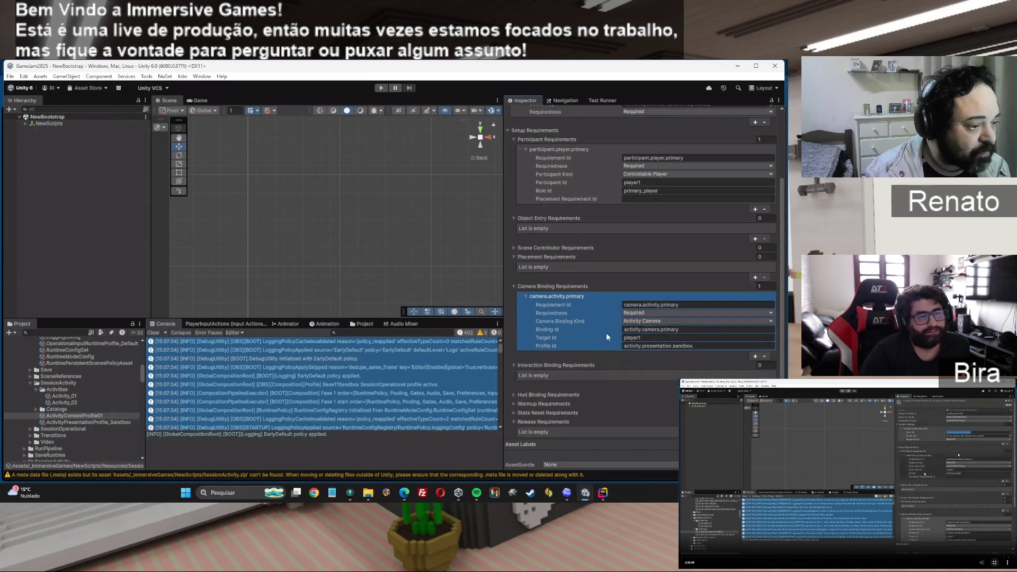
{"action": "scroll", "coordinate": [673, 355], "scroll_direction": "up", "scroll_amount": 2}
{"action": "scroll", "coordinate": [614, 322], "scroll_direction": "up", "scroll_amount": 2}
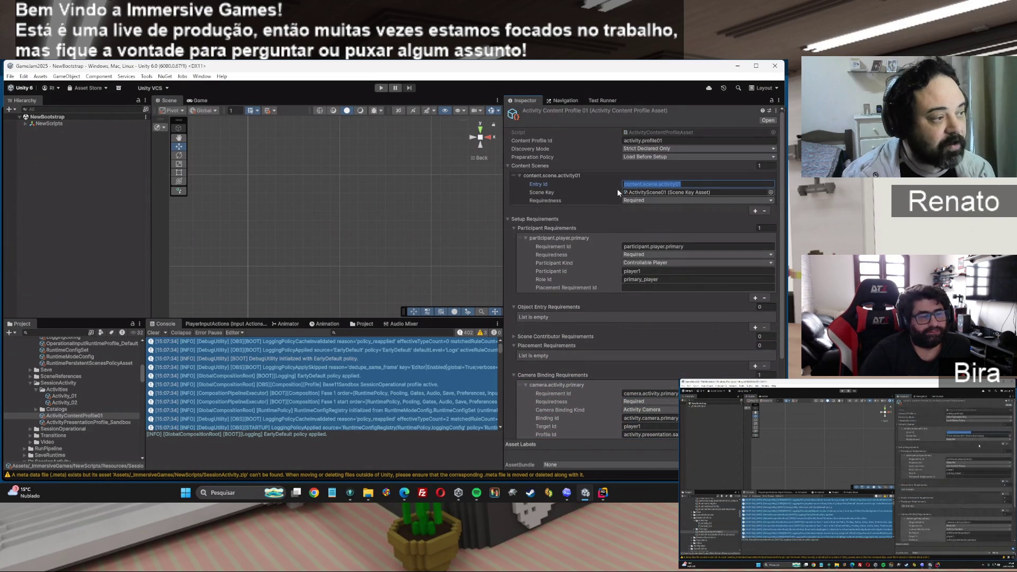
{"action": "left_click", "coordinate": [579, 421]}
{"action": "scroll", "coordinate": [577, 418], "scroll_direction": "down", "scroll_amount": 3}
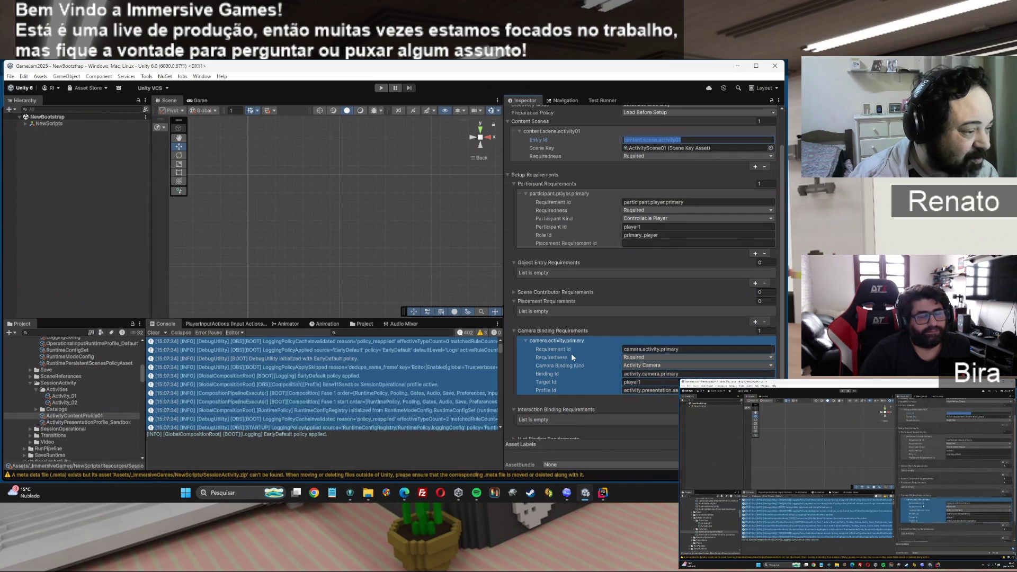
{"action": "scroll", "coordinate": [577, 350], "scroll_direction": "down", "scroll_amount": 3}
{"action": "left_click", "coordinate": [641, 306]}
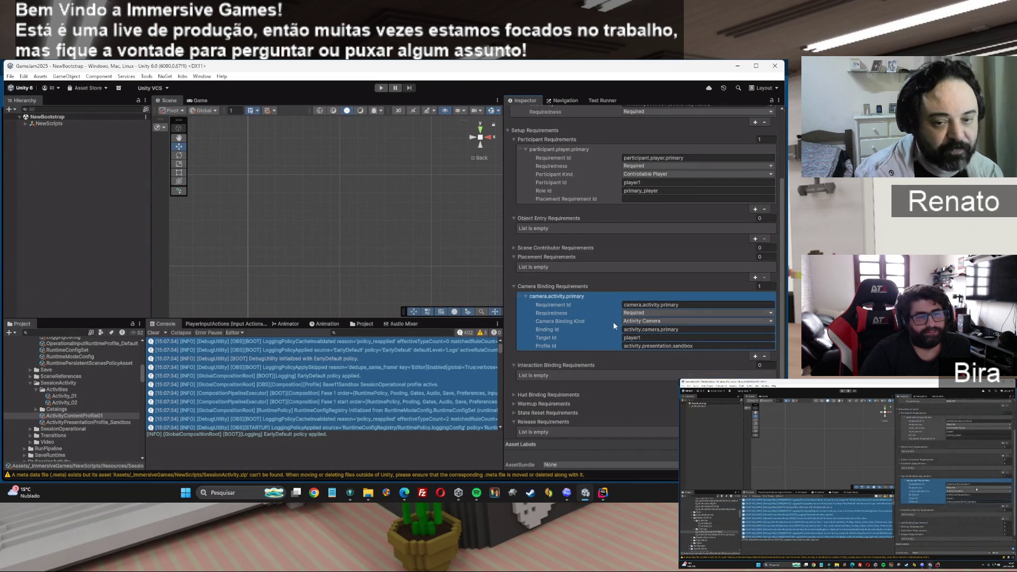
{"action": "left_click", "coordinate": [667, 362]}
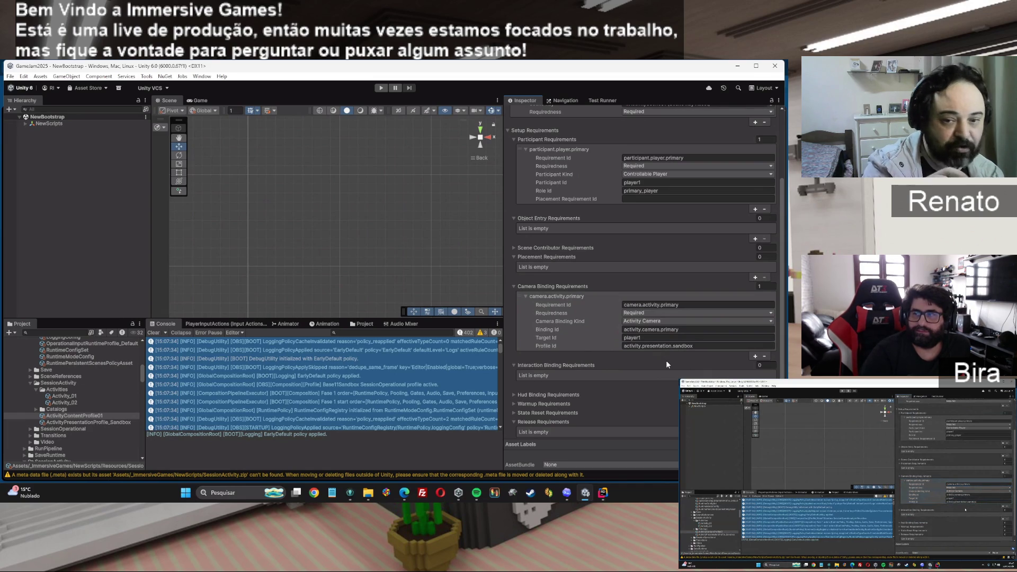
{"action": "left_click", "coordinate": [662, 348]}
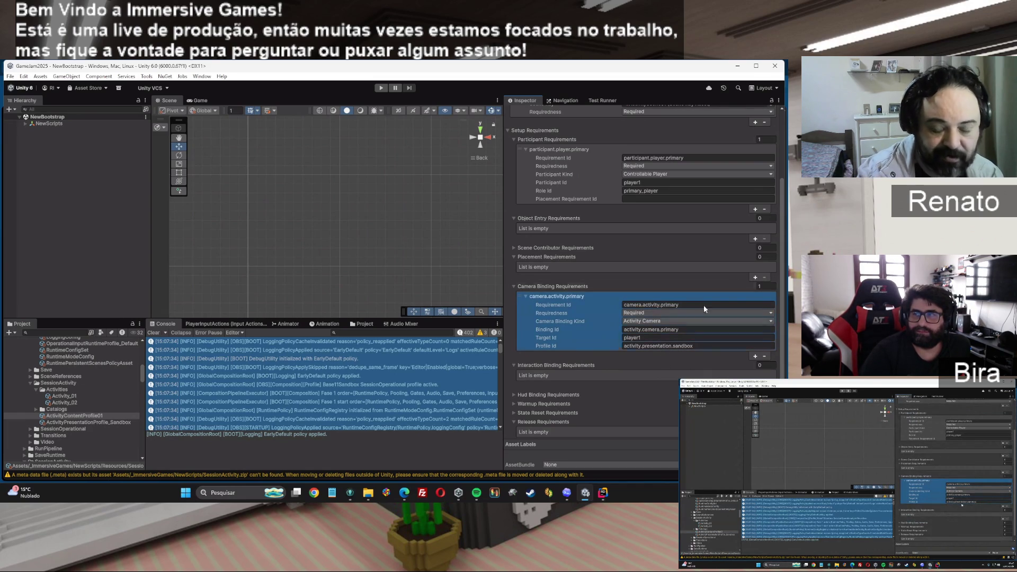
{"action": "key", "text": "alt+Tab"}
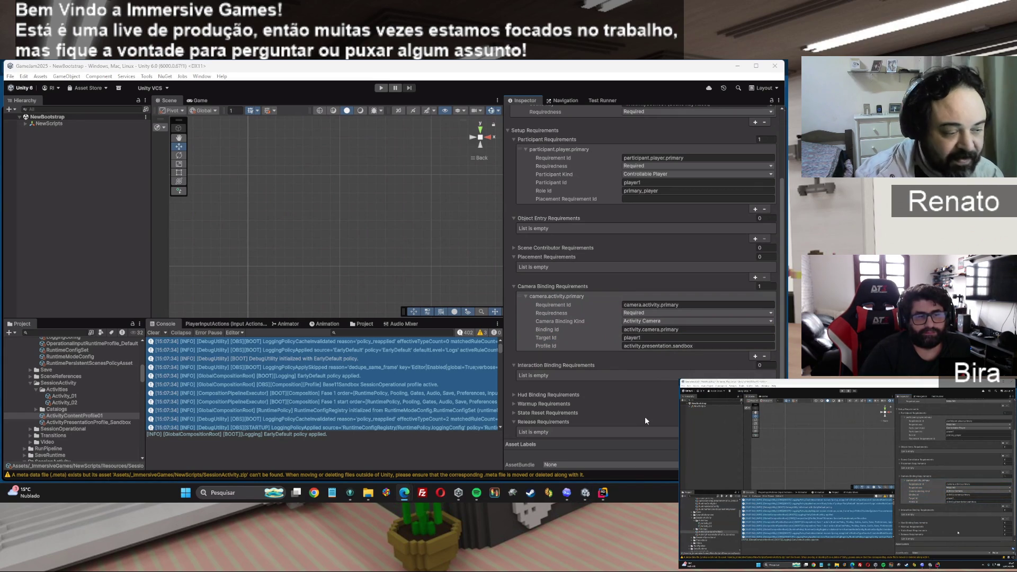
{"action": "scroll", "coordinate": [654, 409], "scroll_direction": "down", "scroll_amount": 1}
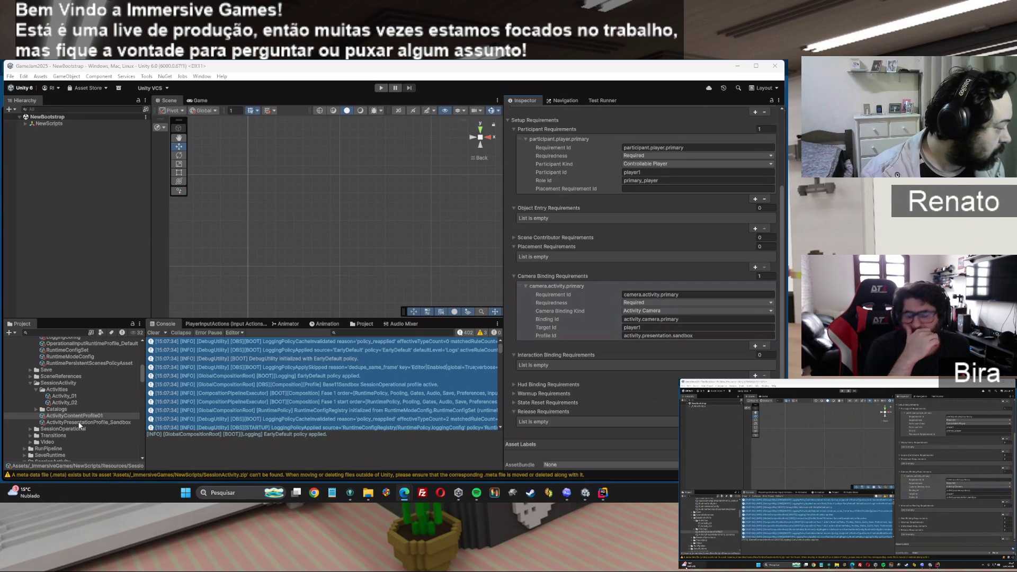
Review ActivityPresentationProfile_Sandbox's tracking anchor id, look-at anchor id and profile id fields
{"action": "left_click", "coordinate": [98, 423]}
{"action": "left_click_drag", "start_coordinate": [678, 200], "coordinate": [622, 201]}
{"action": "key", "text": "Tab"}
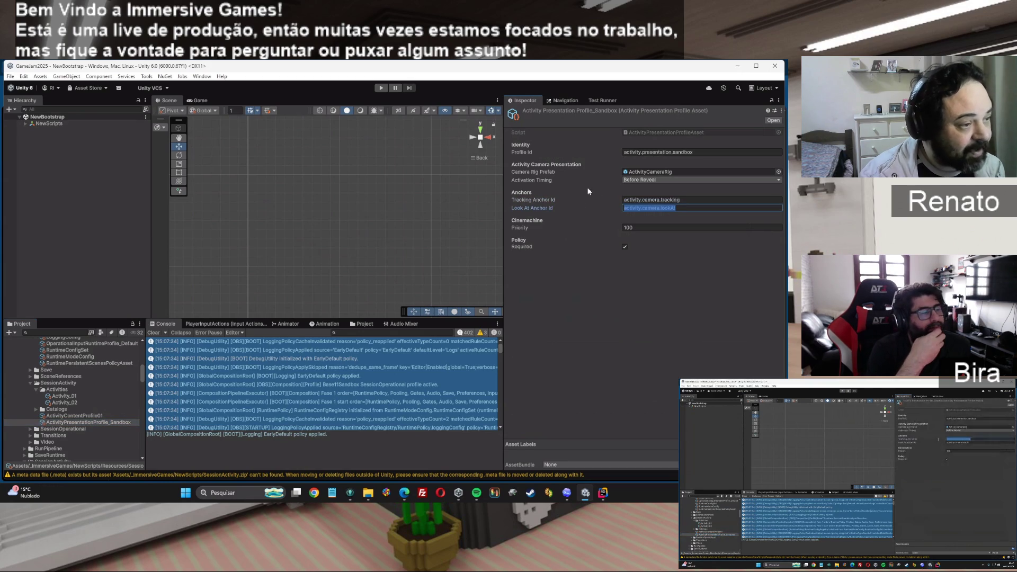
{"action": "left_click", "coordinate": [580, 199]}
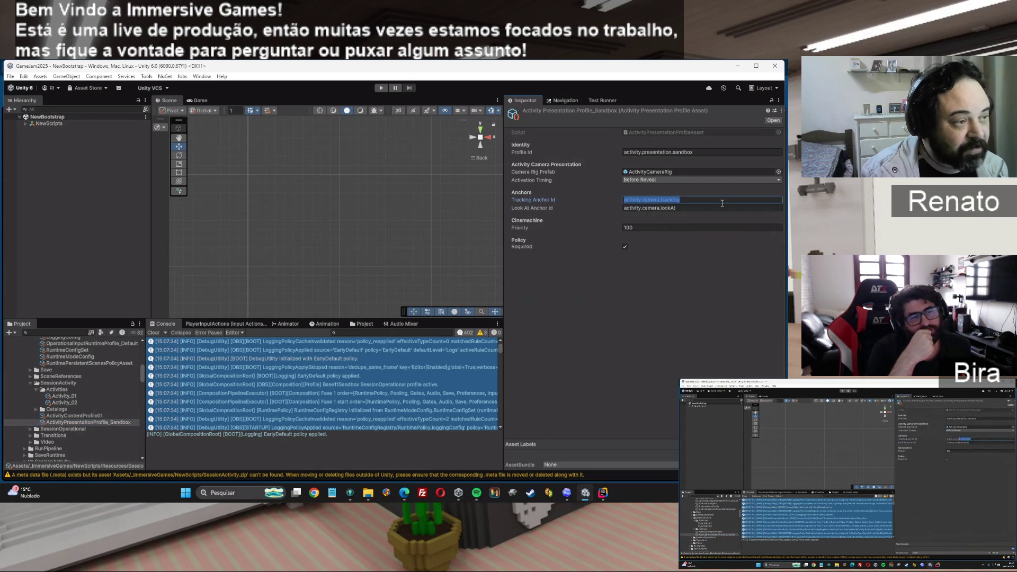
{"action": "left_click", "coordinate": [691, 152]}
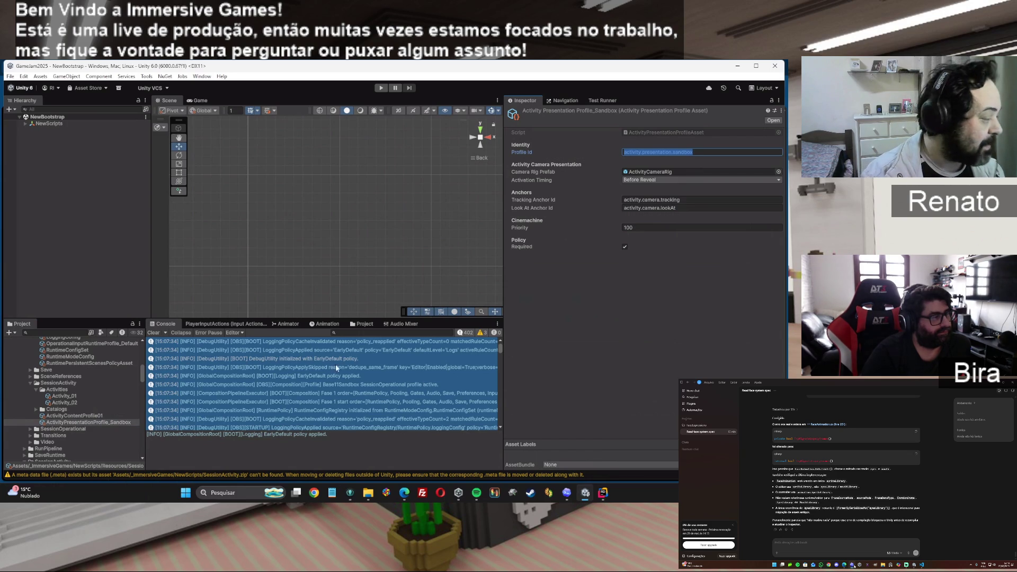
Zoom the Scene view out and minimize Unity to reveal the ChatGPT browser
{"action": "scroll", "coordinate": [319, 285], "scroll_direction": "down", "scroll_amount": 3}
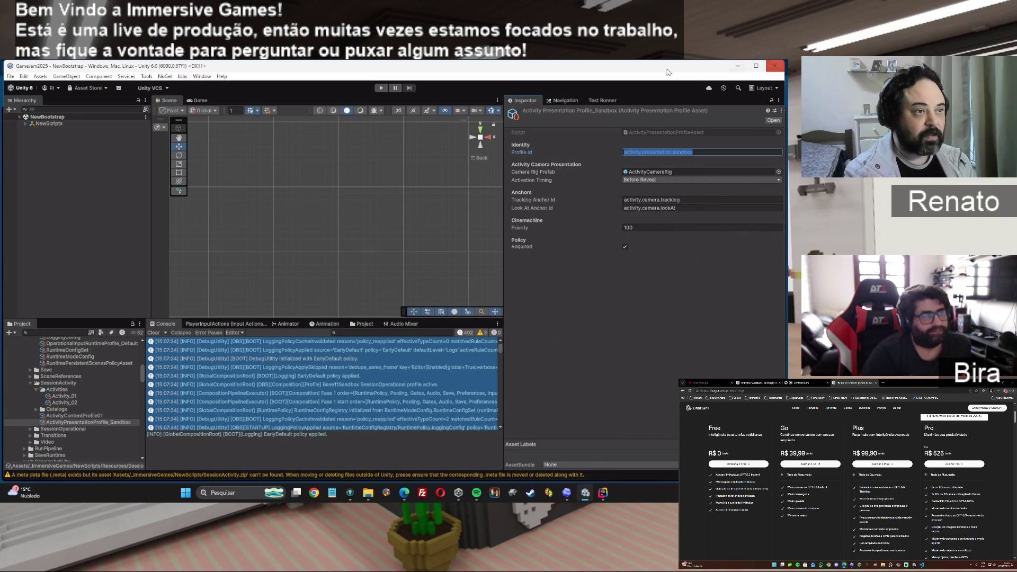
{"action": "left_click", "coordinate": [739, 66]}
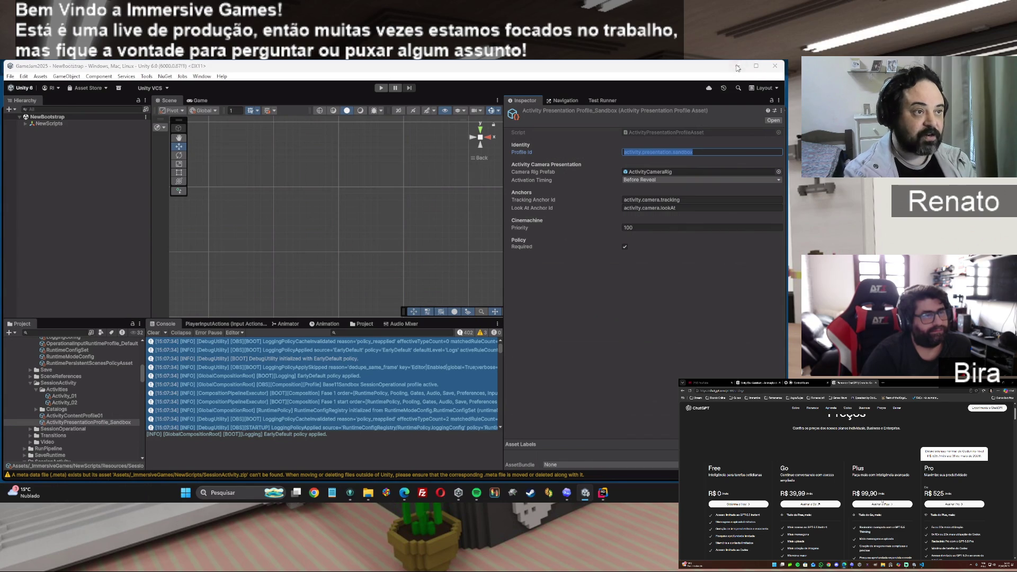
{"action": "scroll", "coordinate": [465, 380], "scroll_direction": "down", "scroll_amount": 3}
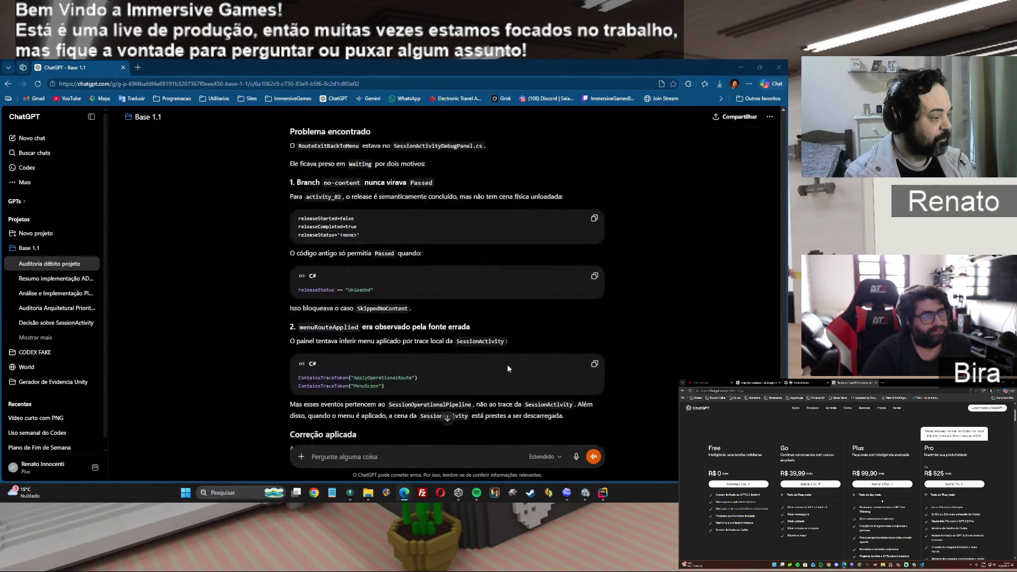
{"action": "scroll", "coordinate": [509, 363], "scroll_direction": "up", "scroll_amount": 3}
{"action": "scroll", "coordinate": [509, 363], "scroll_direction": "up", "scroll_amount": 1}
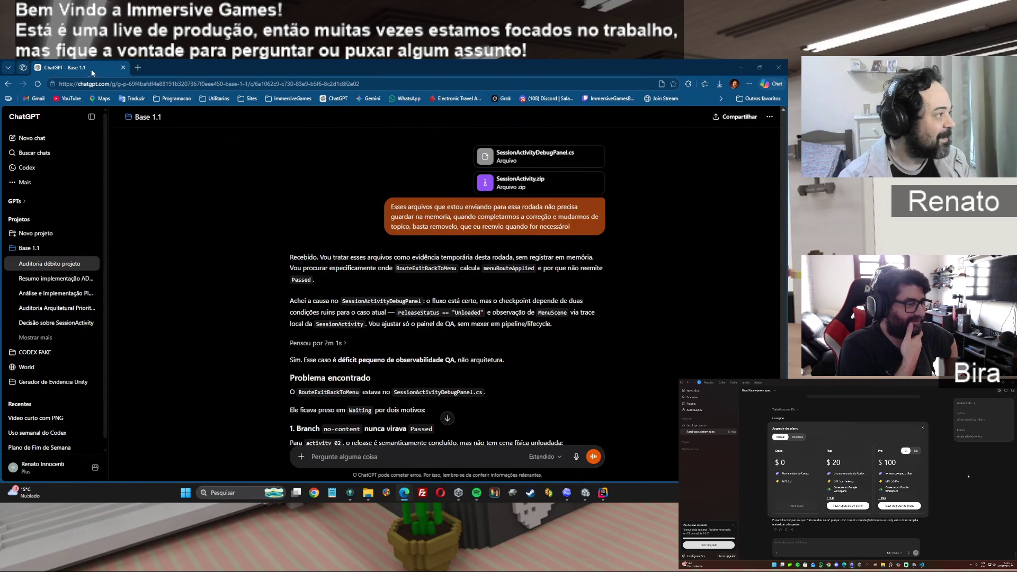
{"action": "left_click", "coordinate": [92, 168]}
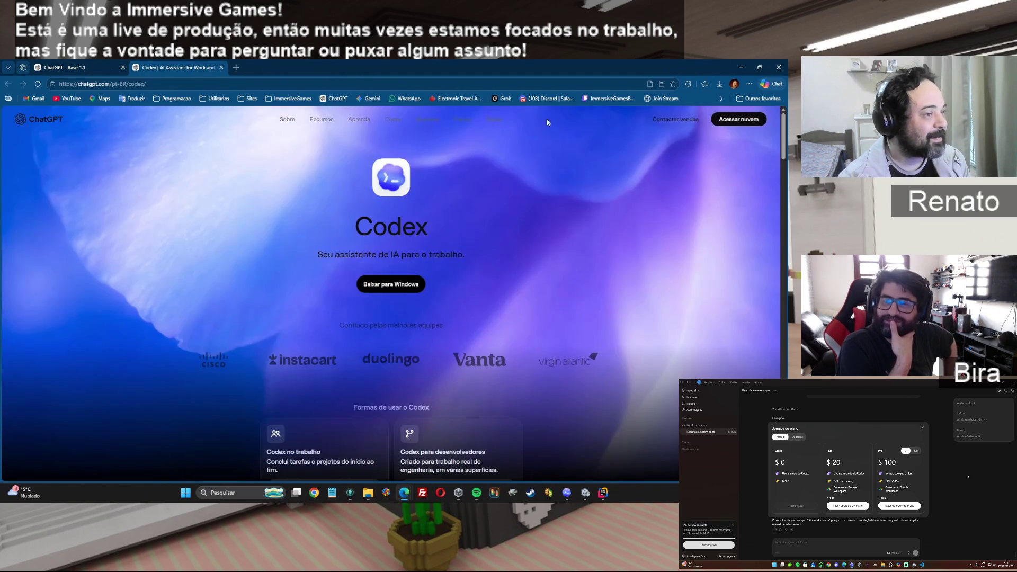
{"action": "left_click", "coordinate": [69, 68]}
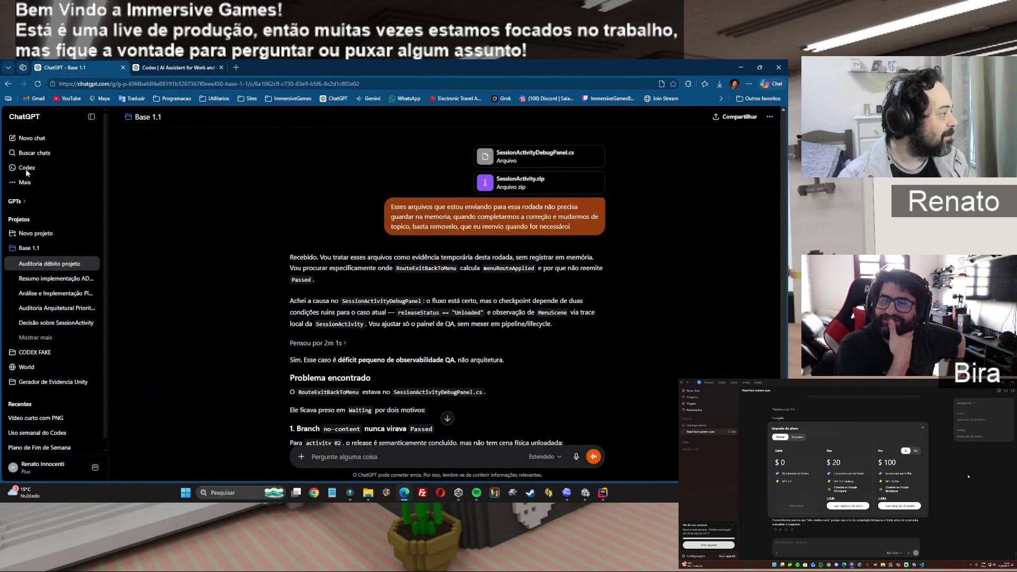
{"action": "left_click", "coordinate": [93, 169]}
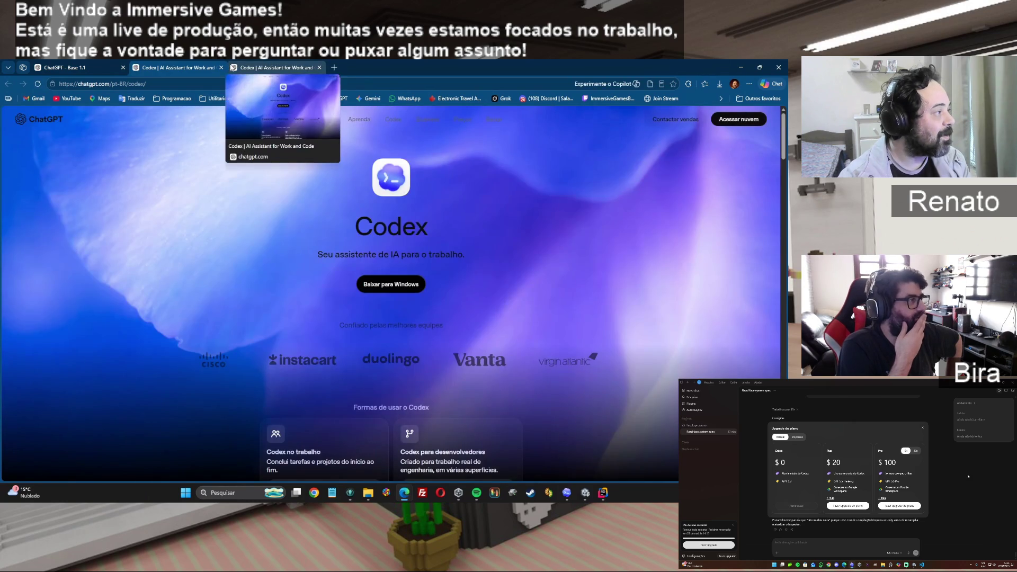
{"action": "middle_click", "coordinate": [228, 66]}
{"action": "left_click", "coordinate": [222, 68]}
Start a new NewScripts chat in Codex and expand Uso restante: 0% of the 5-hour limit, 40% weekly
{"action": "left_click", "coordinate": [567, 492]}
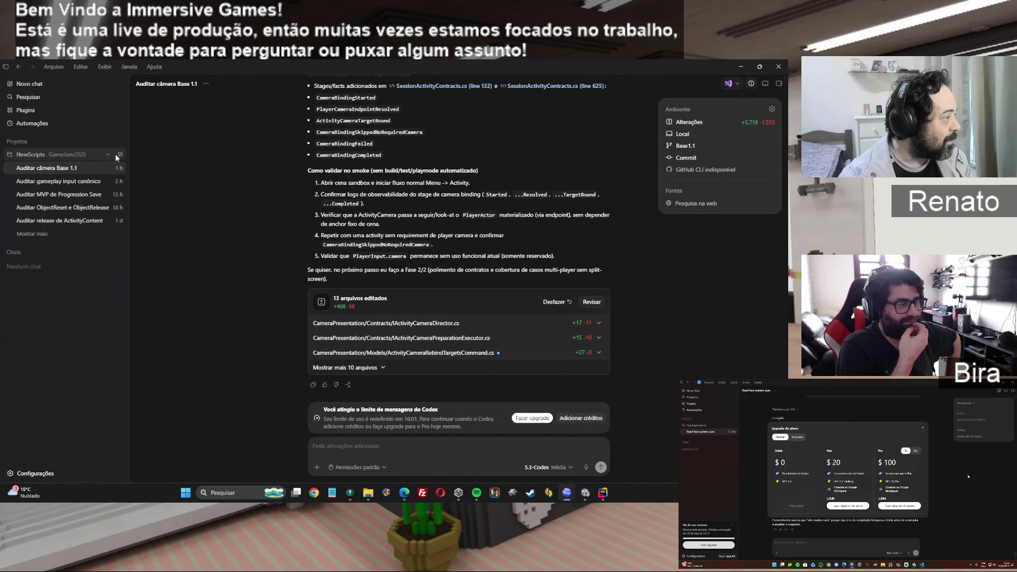
{"action": "left_click", "coordinate": [121, 155]}
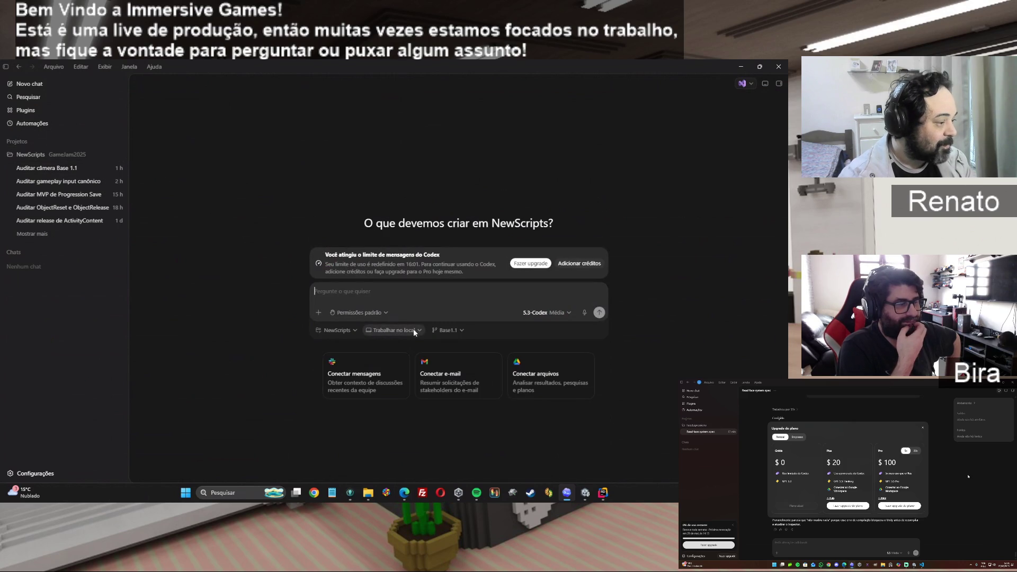
{"action": "left_click", "coordinate": [417, 330]}
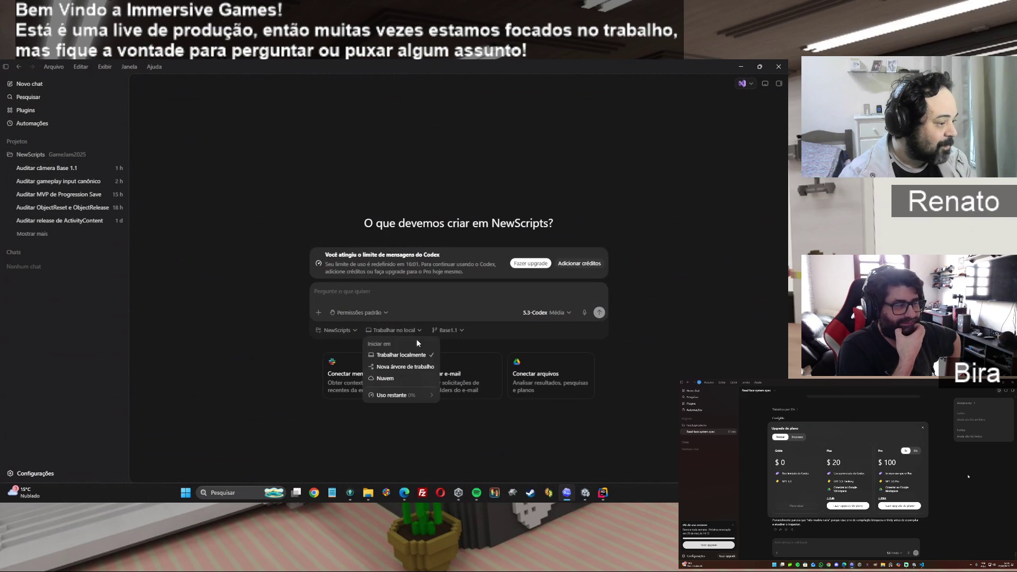
{"action": "left_click", "coordinate": [405, 398]}
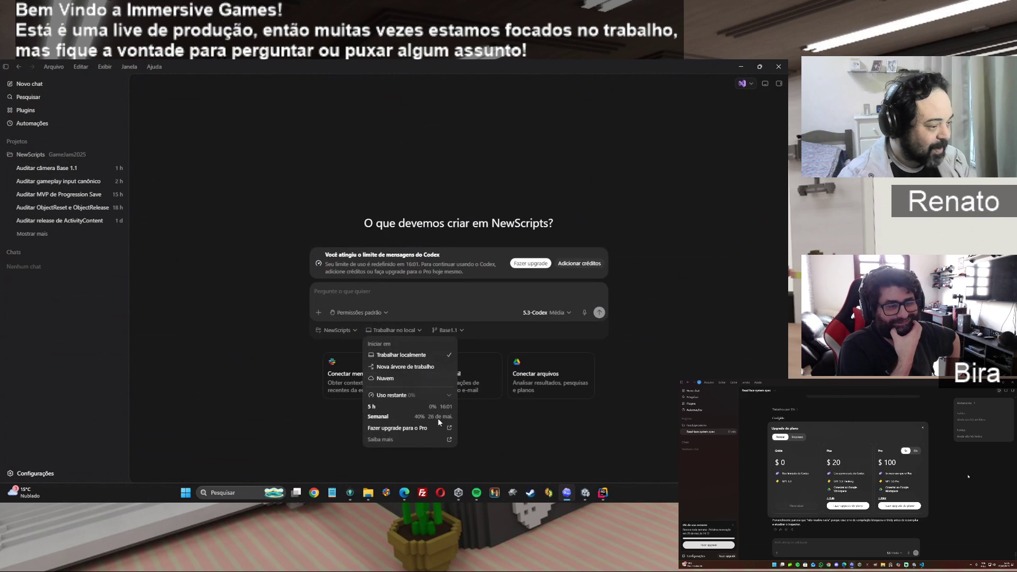
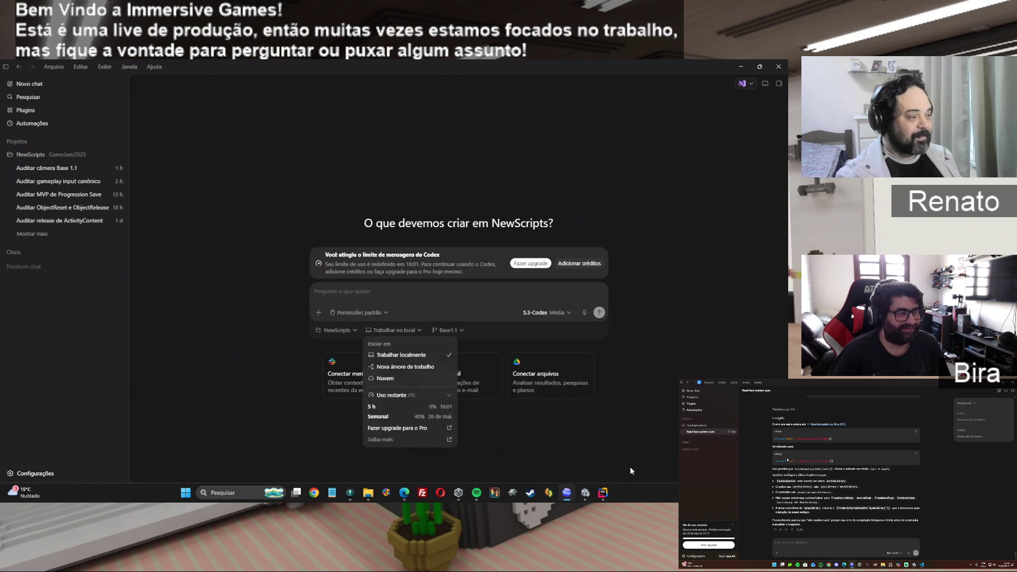
Collapse the 'Uso restante' breakdown and dismiss the 'Trabalhar no local' work-location options
{"action": "left_click", "coordinate": [661, 414]}
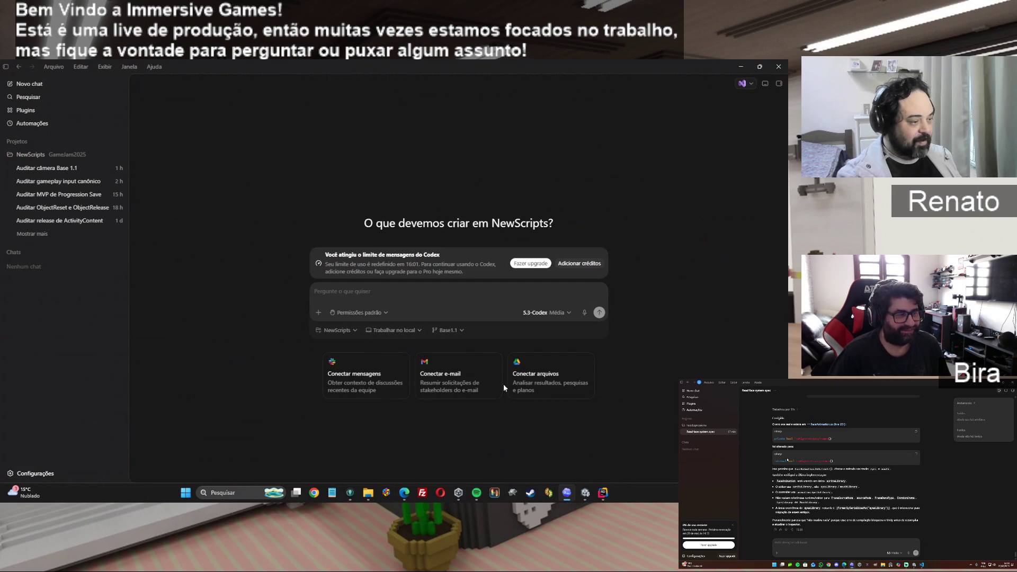
{"action": "left_click", "coordinate": [402, 331]}
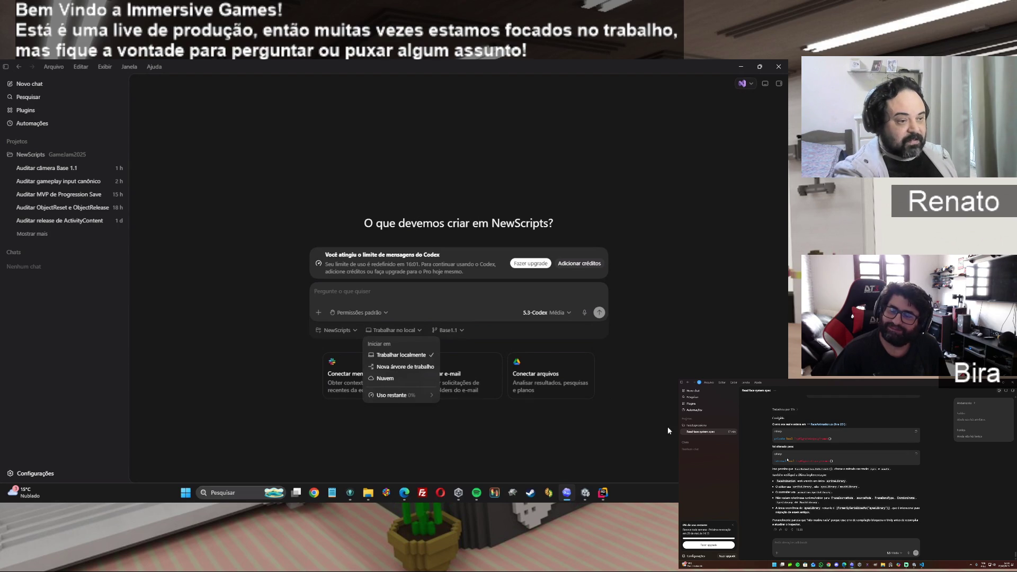
{"action": "key", "text": "Escape"}
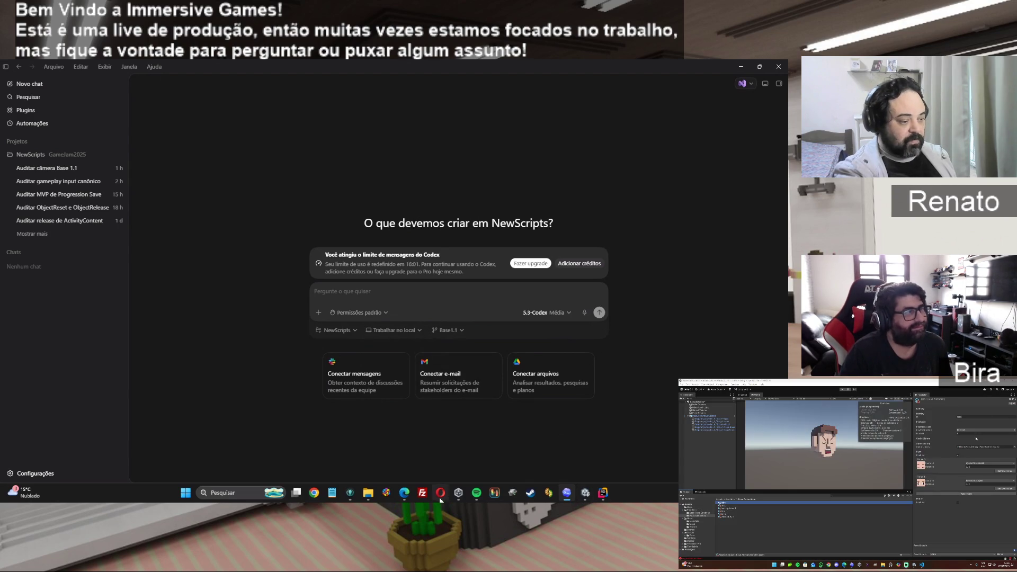
Switch to the 'ChatGPT - Base 1.1' window and read down to the 'Problema encontrado' section
{"action": "mouse_move", "coordinate": [404, 493]}
{"action": "left_click", "coordinate": [344, 463]}
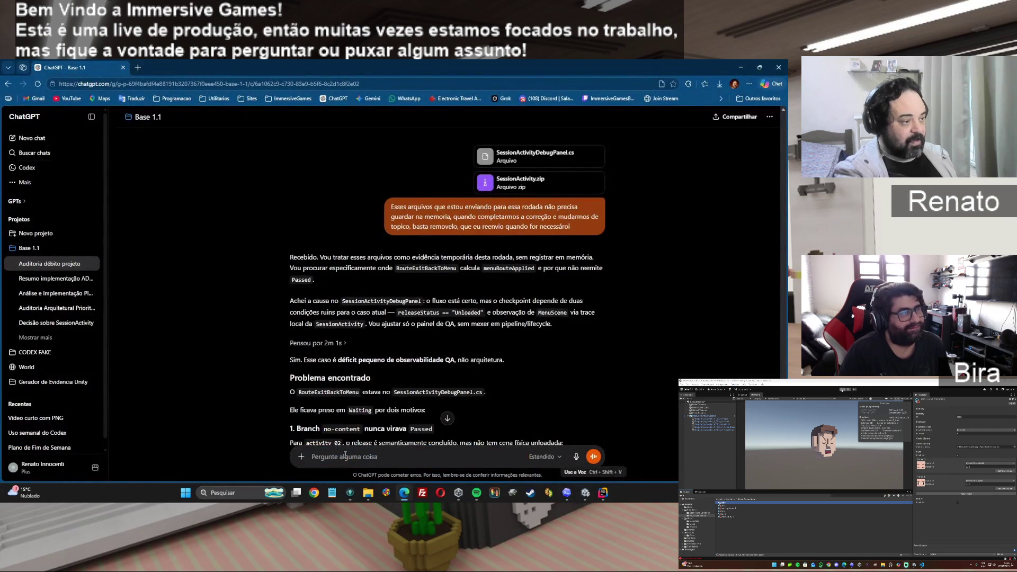
{"action": "scroll", "coordinate": [392, 410], "scroll_direction": "down", "scroll_amount": 10}
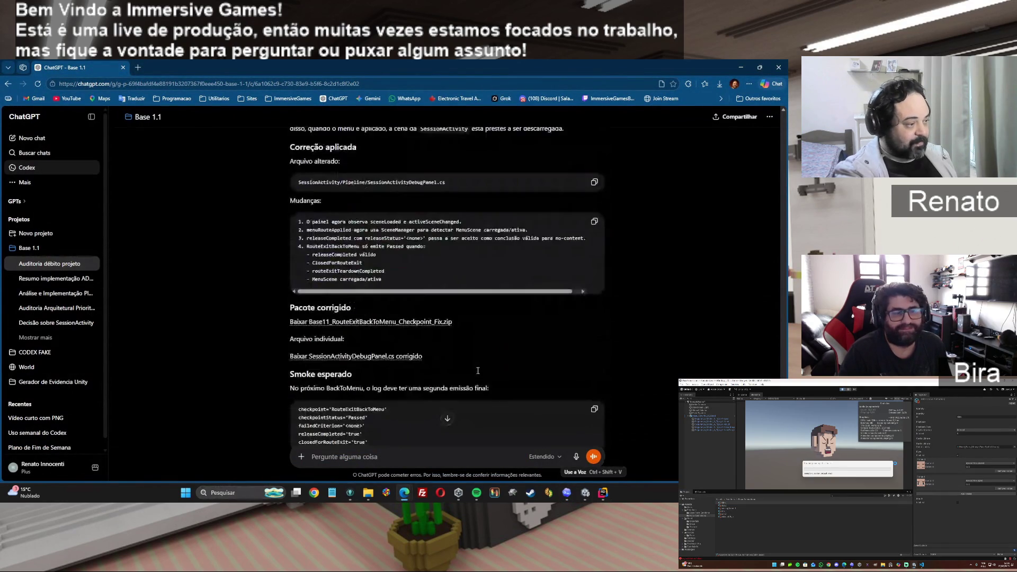
{"action": "scroll", "coordinate": [491, 367], "scroll_direction": "up", "scroll_amount": 10}
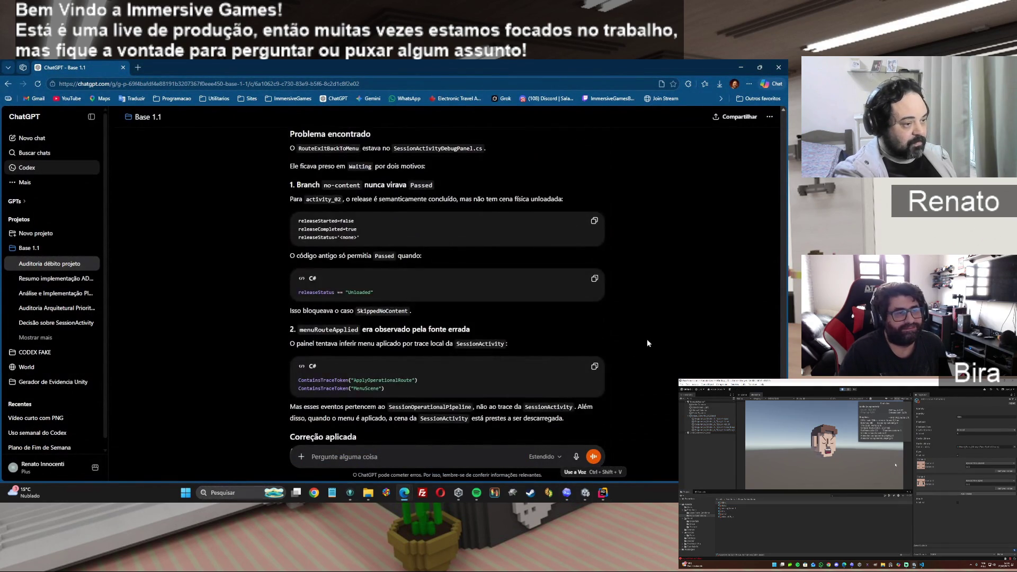
{"action": "scroll", "coordinate": [648, 343], "scroll_direction": "up", "scroll_amount": 5}
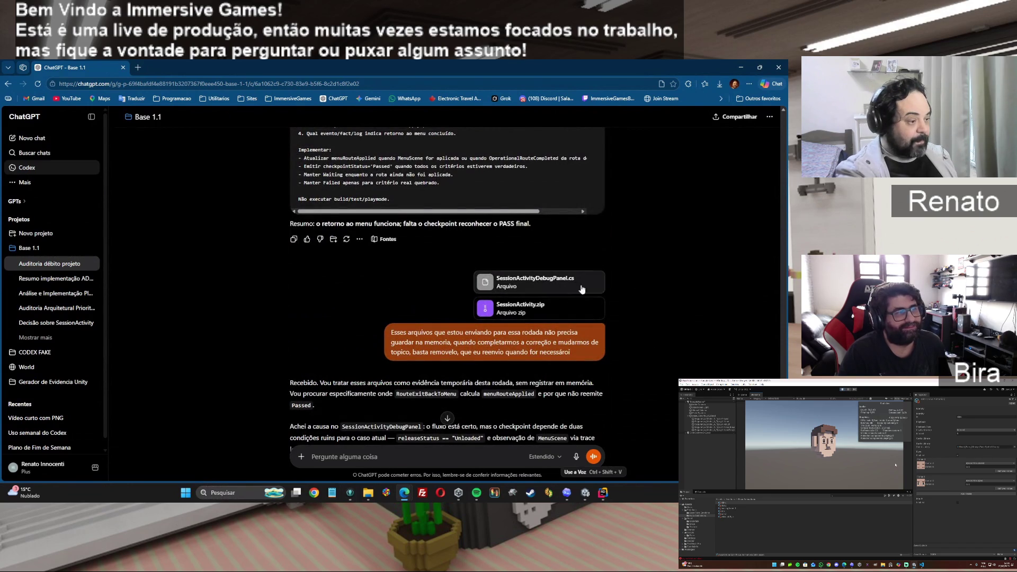
{"action": "scroll", "coordinate": [675, 360], "scroll_direction": "down", "scroll_amount": 1}
{"action": "scroll", "coordinate": [676, 360], "scroll_direction": "down", "scroll_amount": 1}
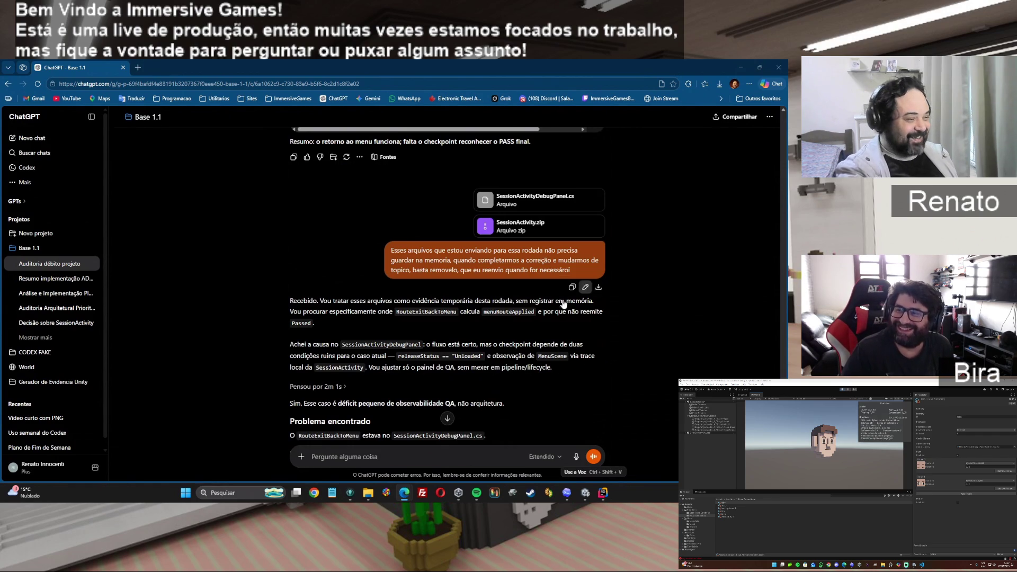
{"action": "scroll", "coordinate": [676, 341], "scroll_direction": "down", "scroll_amount": 3}
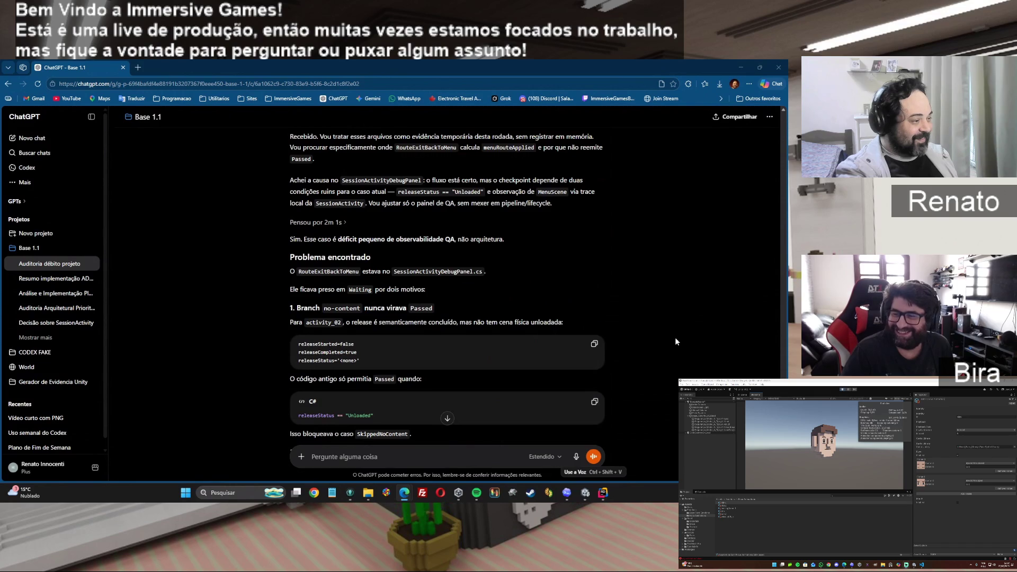